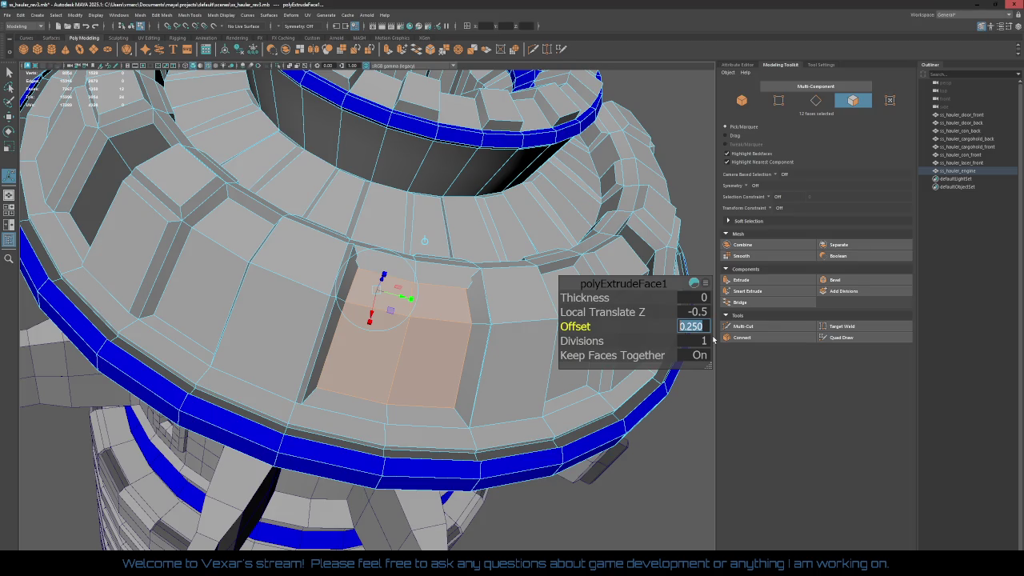
# Step: Set the trial extrusion's offset to 0.5 and inspect the inset faces
pyautogui.press('Home')
pyautogui.press('Right')
pyautogui.press('BackSpace')
pyautogui.write('5')
pyautogui.press('Return')
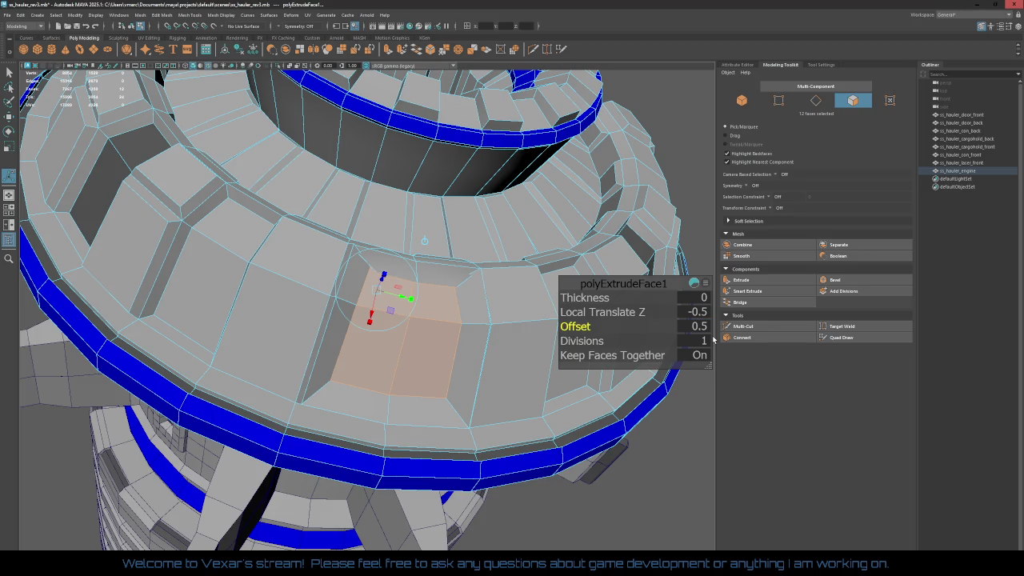
pyautogui.moveTo(690, 353)
pyautogui.keyDown('alt'); pyautogui.mouseDown()
pyautogui.moveTo(345, 273)
pyautogui.moveTo(317, 316)
pyautogui.moveTo(324, 268)
pyautogui.mouseUp(); pyautogui.keyUp('alt')
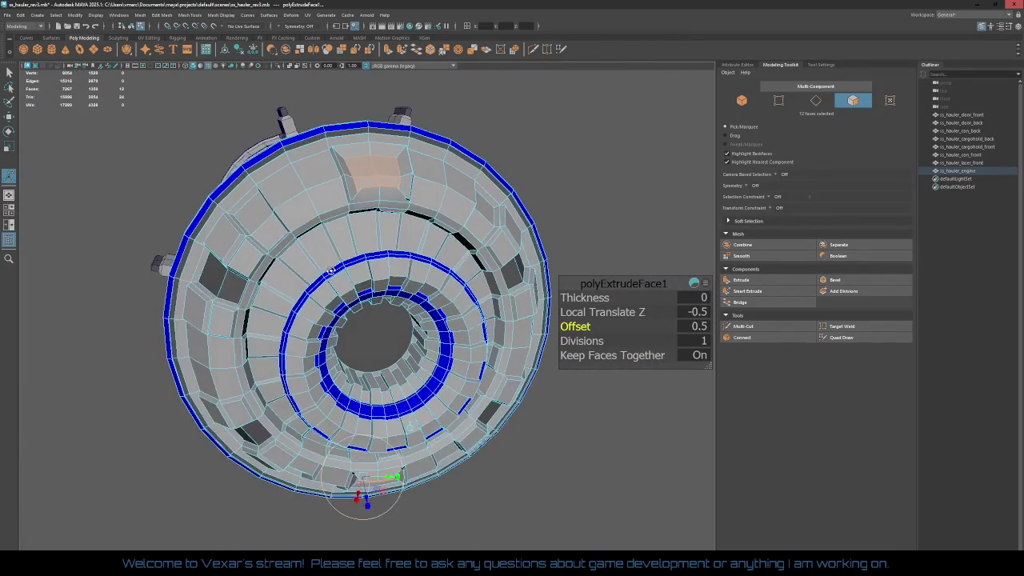
pyautogui.keyDown('alt'); pyautogui.moveTo(325, 268); pyautogui.dragTo(339, 358, button='right'); pyautogui.keyUp('alt')
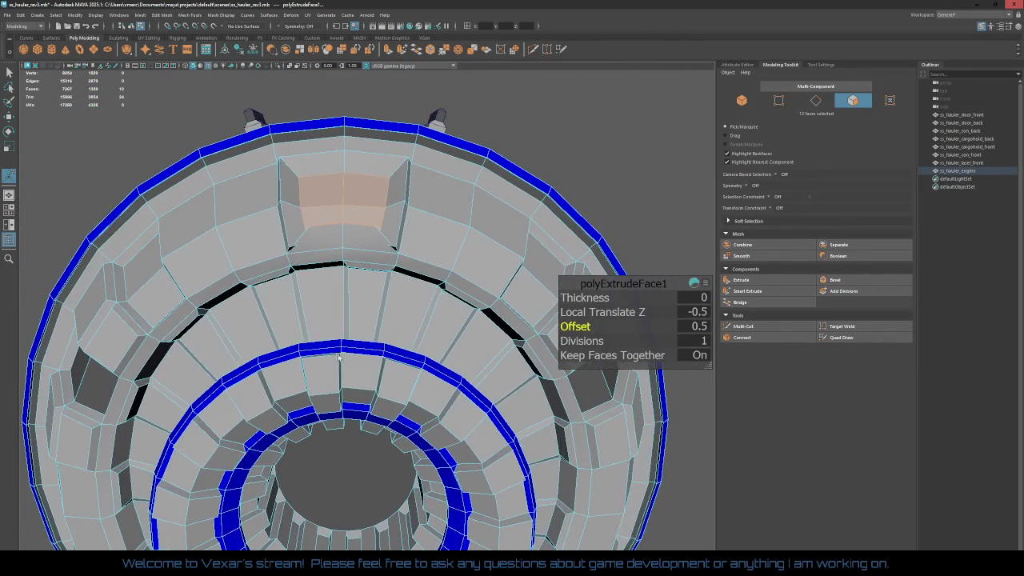
pyautogui.keyDown('alt'); pyautogui.moveTo(339, 357); pyautogui.dragTo(364, 340); pyautogui.keyUp('alt')
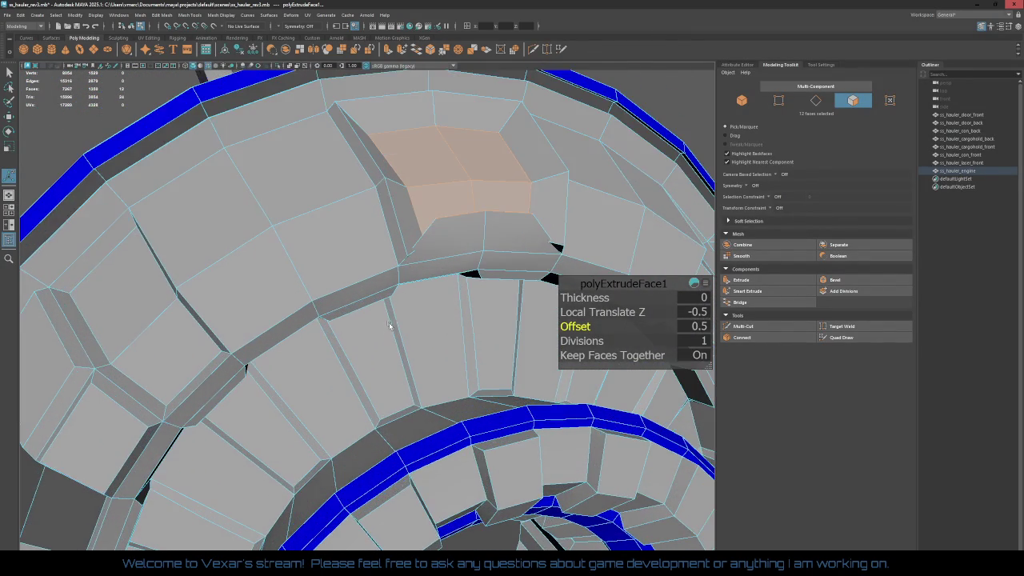
pyautogui.keyDown('alt'); pyautogui.moveTo(363, 340); pyautogui.dragTo(400, 314, button='right'); pyautogui.keyUp('alt')
pyautogui.moveTo(400, 313)
pyautogui.keyDown('alt'); pyautogui.mouseDown()
pyautogui.moveTo(331, 277)
pyautogui.moveTo(319, 296)
pyautogui.moveTo(239, 270)
pyautogui.mouseUp(); pyautogui.keyUp('alt')
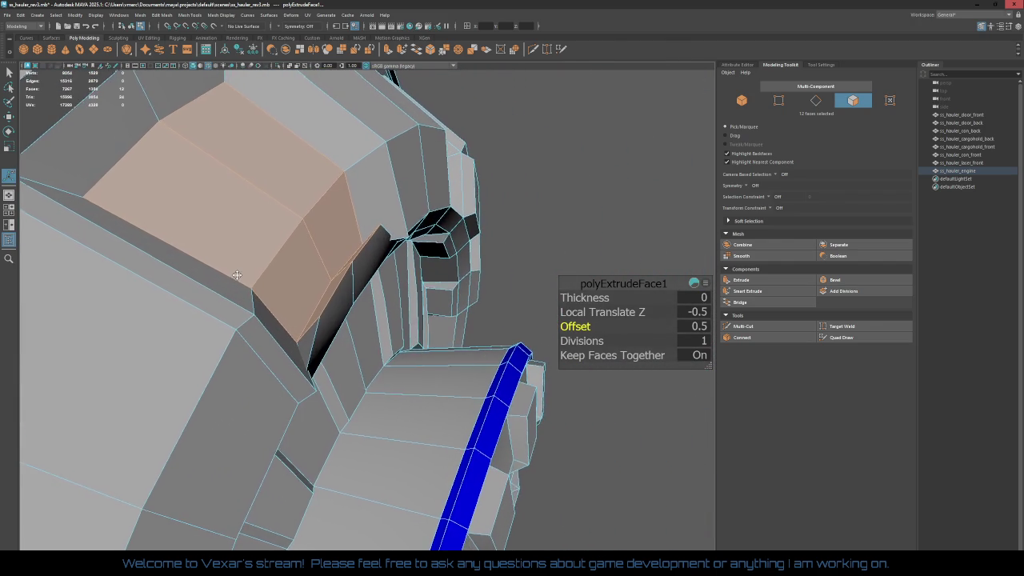
# Step: Undo the extrusion step by step until the panel faces are flat again
pyautogui.hotkey('ctrl', 'z')
pyautogui.hotkey('ctrl', 'z')
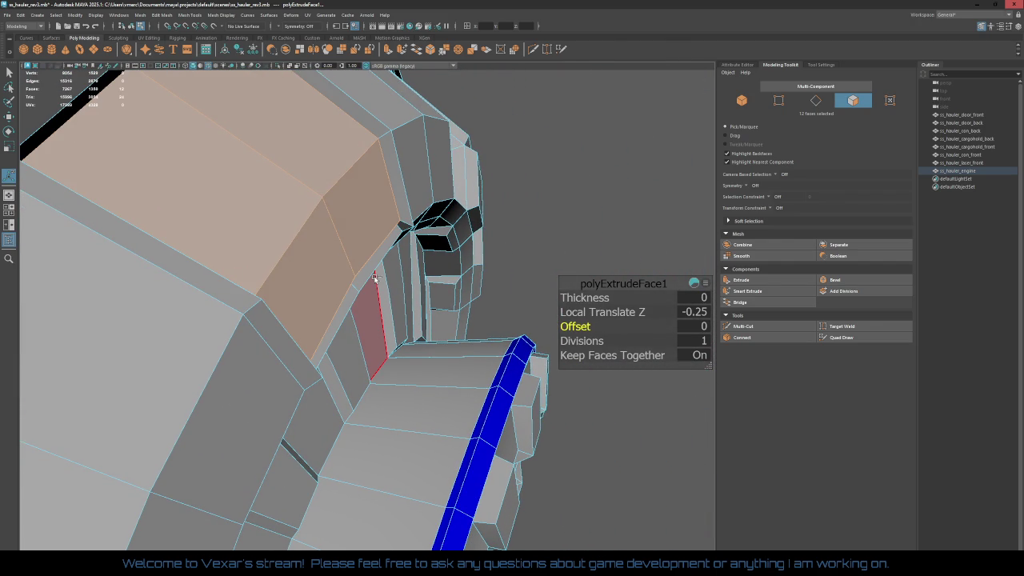
pyautogui.moveTo(406, 281)
pyautogui.keyDown('alt'); pyautogui.mouseDown()
pyautogui.moveTo(377, 211)
pyautogui.moveTo(392, 253)
pyautogui.moveTo(397, 218)
pyautogui.mouseUp(); pyautogui.keyUp('alt')
pyautogui.hotkey('ctrl', 'z')
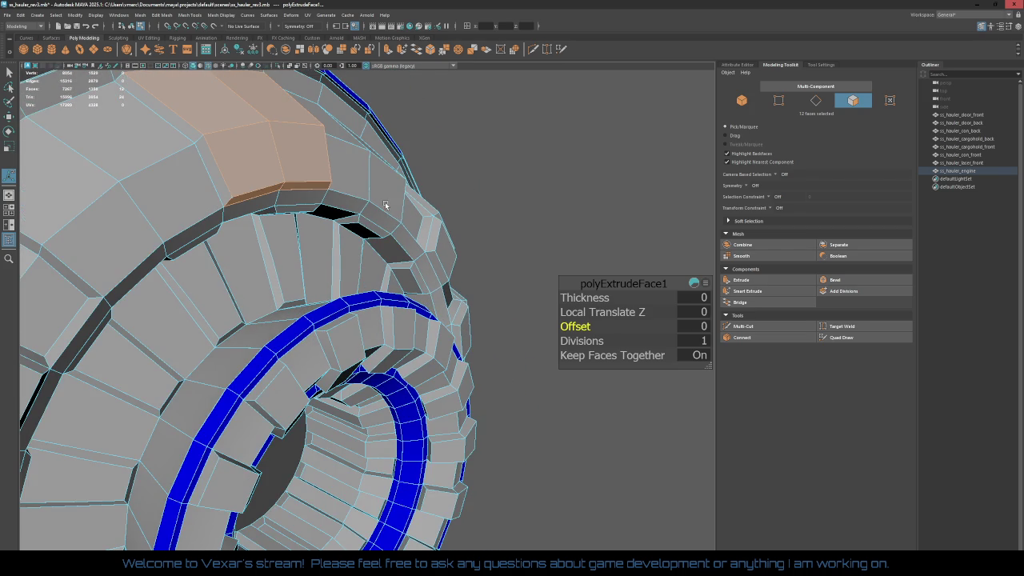
pyautogui.hotkey('ctrl', 'z')
# Step: Undo back to the eight-face selection and extrude it with a -0.5 depth
pyautogui.hotkey('ctrl', 'z')
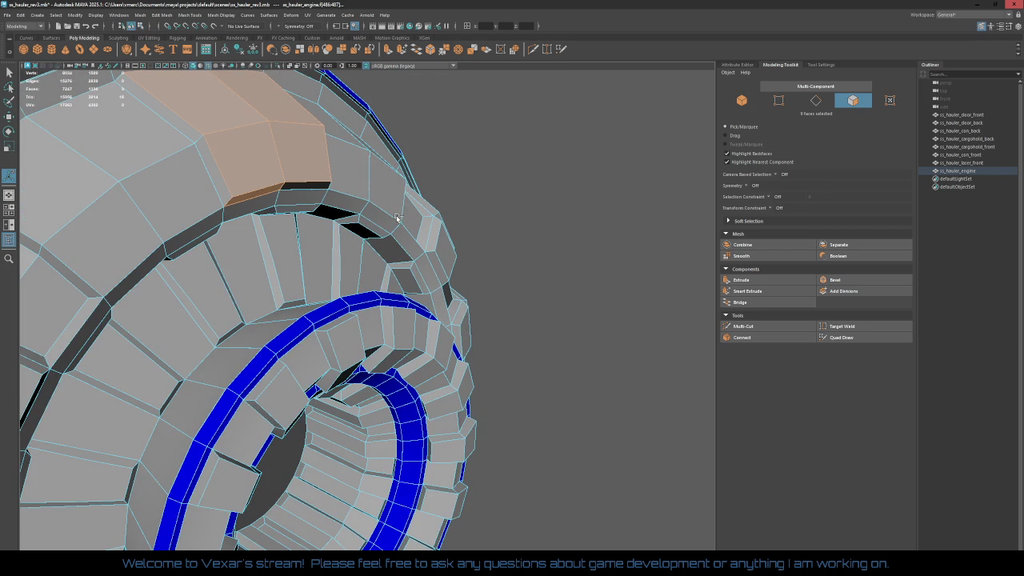
pyautogui.hotkey('ctrl', 'z')
pyautogui.hotkey('ctrl', 'z')
pyautogui.keyDown('alt'); pyautogui.moveTo(360, 234); pyautogui.dragTo(356, 262); pyautogui.keyUp('alt')
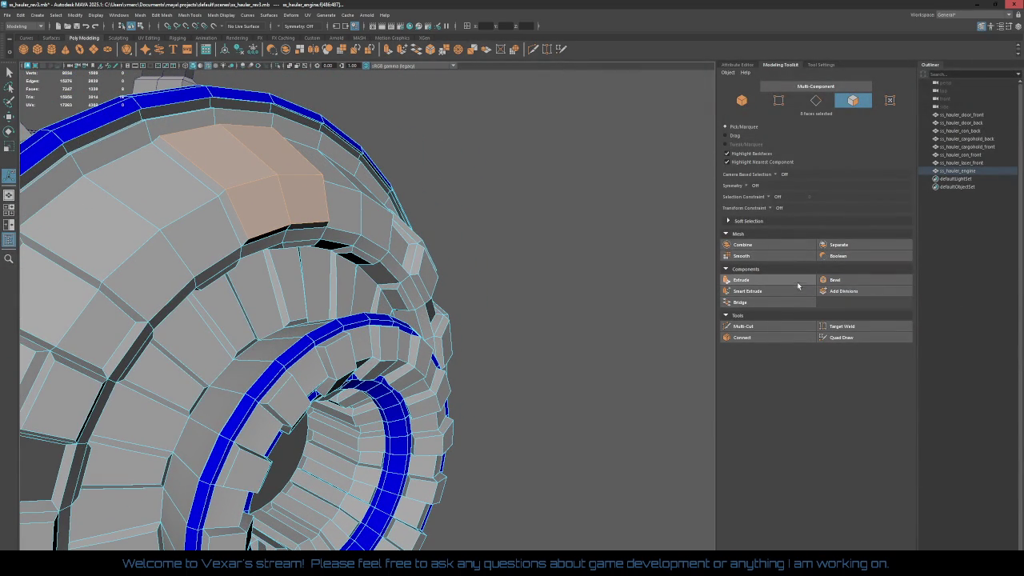
pyautogui.click(736, 280)
pyautogui.click(691, 312)
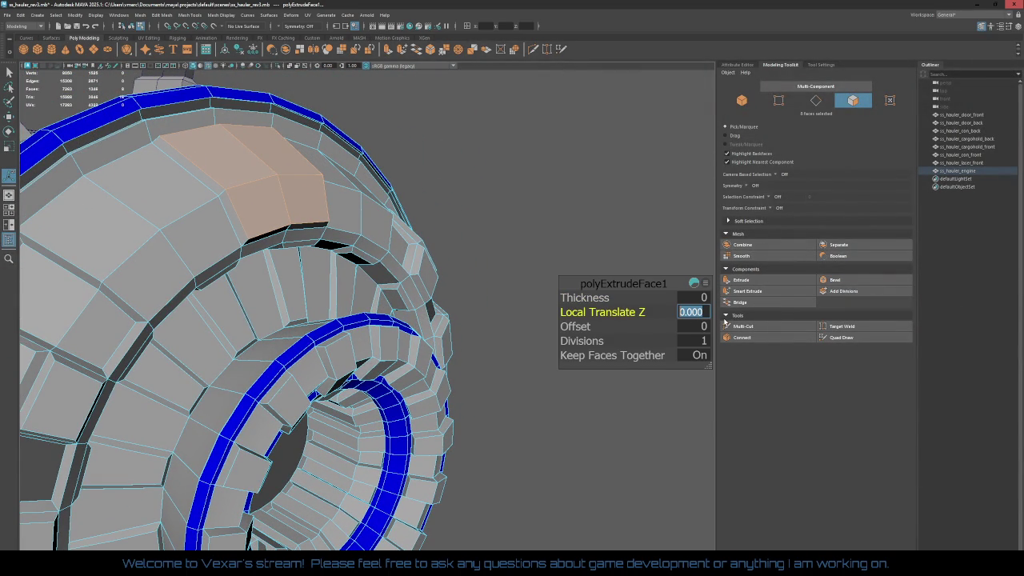
pyautogui.write('-5')
pyautogui.press('Tab')
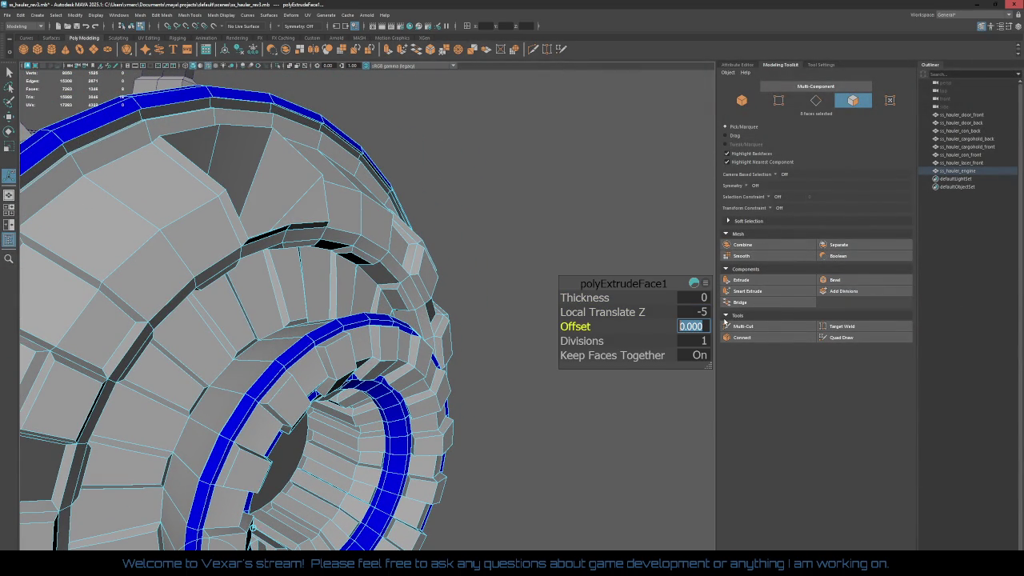
pyautogui.hotkey('shift', 'Tab')
pyautogui.press('BackSpace')
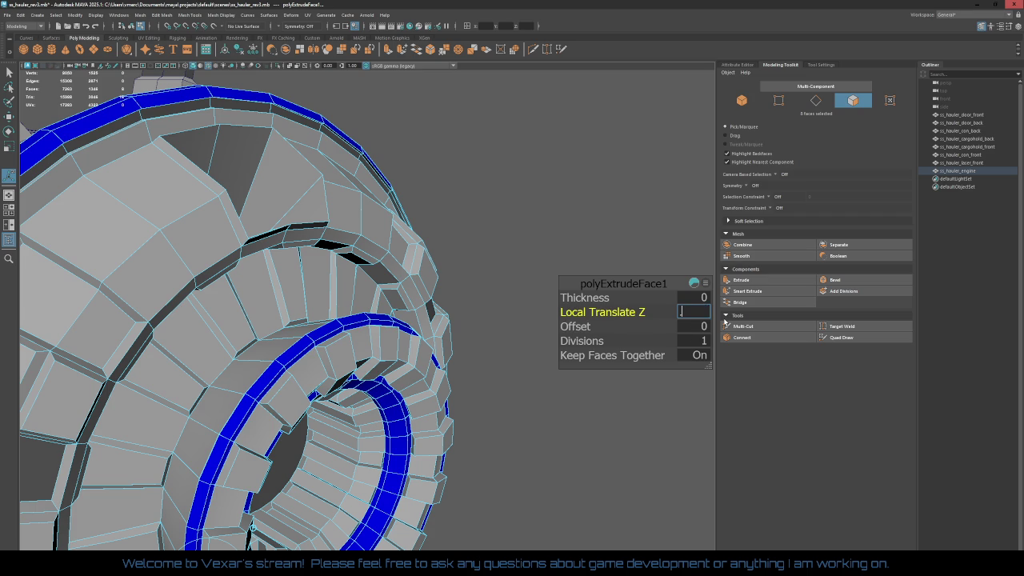
pyautogui.write('-0.5')
pyautogui.press('Return')
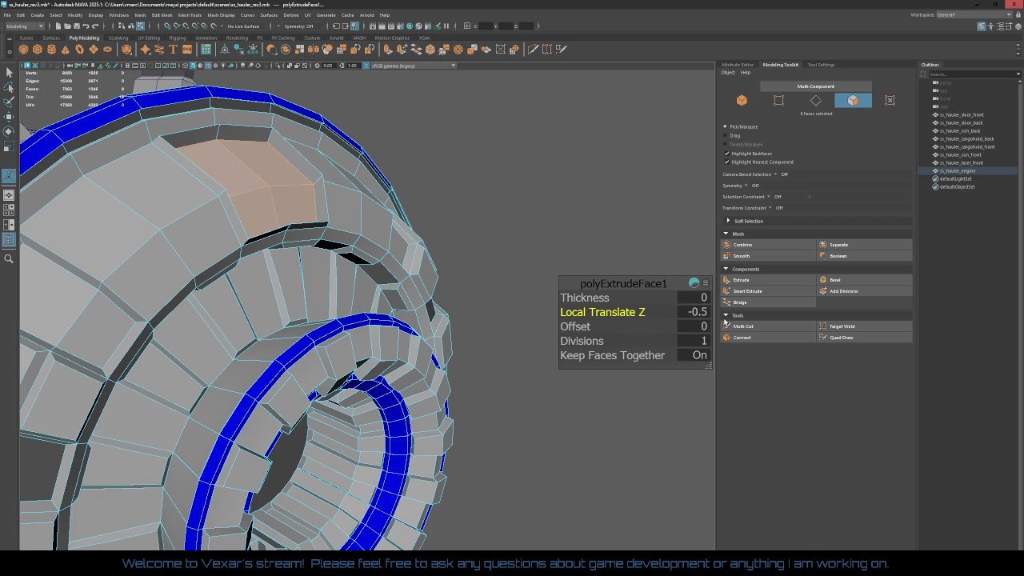
# Step: Set the extrusion's offset to 0.25 and check it from front and top views
pyautogui.click(704, 327)
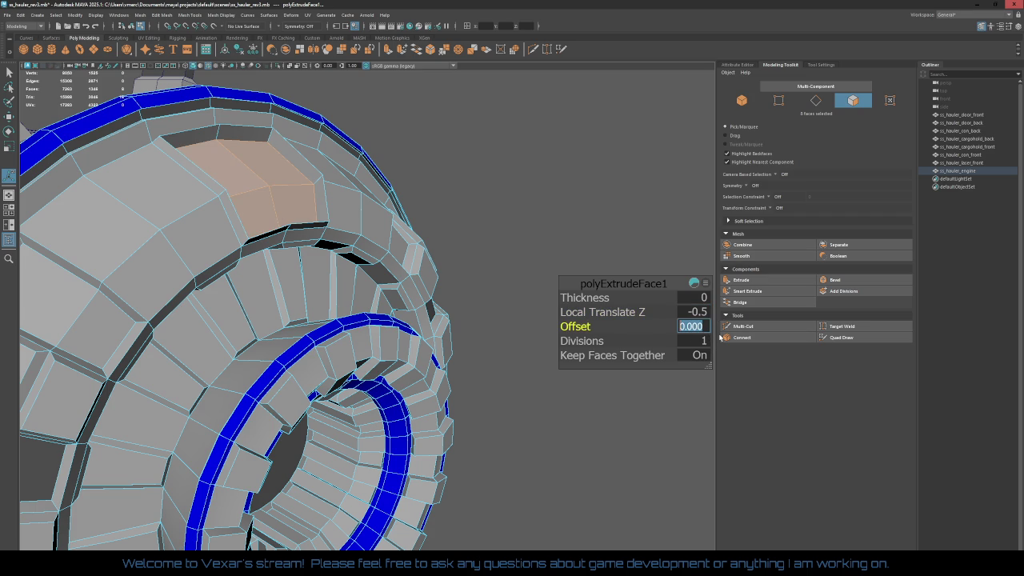
pyautogui.write('.05')
pyautogui.press('Return')
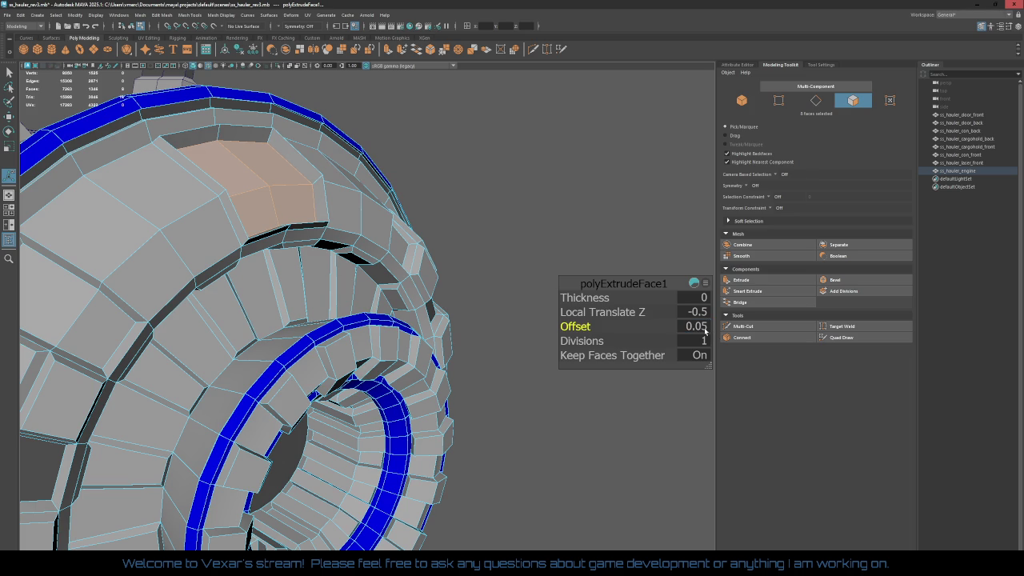
pyautogui.click(705, 329)
pyautogui.write('0.25')
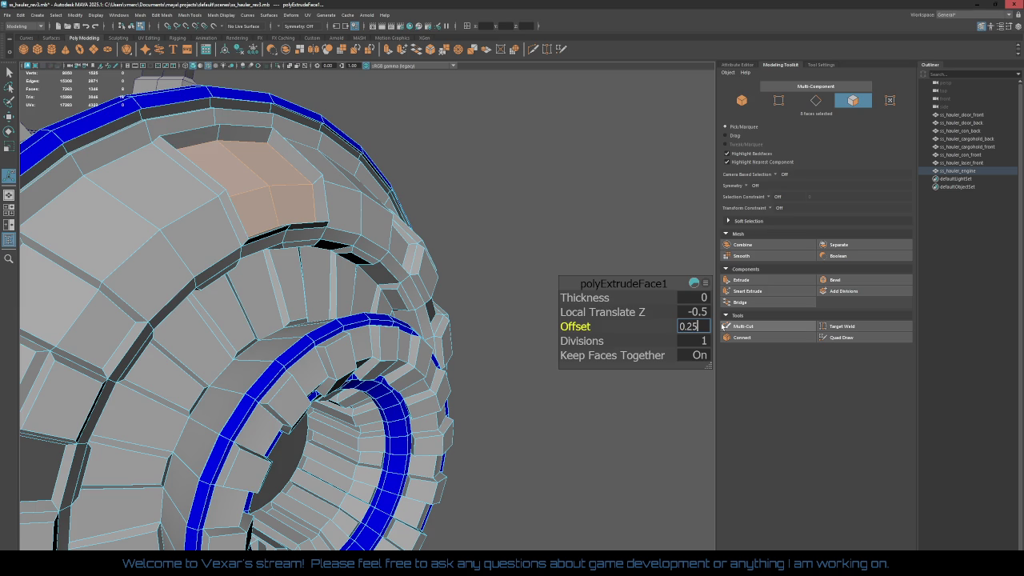
pyautogui.press('Return')
pyautogui.moveTo(688, 336)
pyautogui.keyDown('alt'); pyautogui.mouseDown()
pyautogui.moveTo(530, 498)
pyautogui.moveTo(437, 276)
pyautogui.mouseUp(); pyautogui.keyUp('alt')
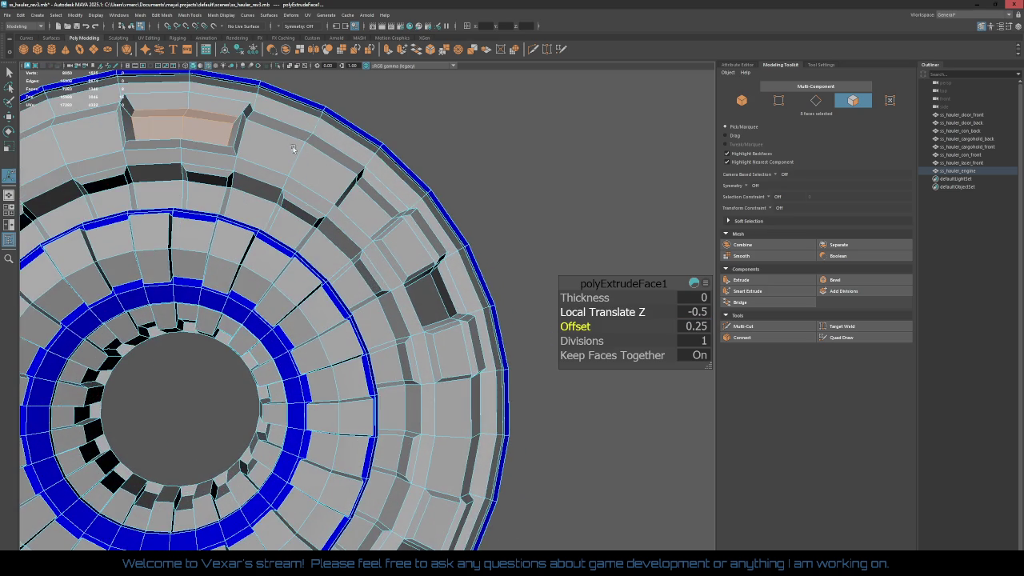
pyautogui.moveTo(320, 171)
pyautogui.keyDown('alt'); pyautogui.mouseDown()
pyautogui.moveTo(292, 145)
pyautogui.moveTo(286, 310)
pyautogui.moveTo(229, 238)
pyautogui.moveTo(323, 299)
pyautogui.moveTo(280, 283)
pyautogui.moveTo(371, 312)
pyautogui.moveTo(632, 91)
pyautogui.moveTo(423, 296)
pyautogui.moveTo(670, 343)
pyautogui.mouseUp(); pyautogui.keyUp('alt')
pyautogui.scroll(3, 229, 237)
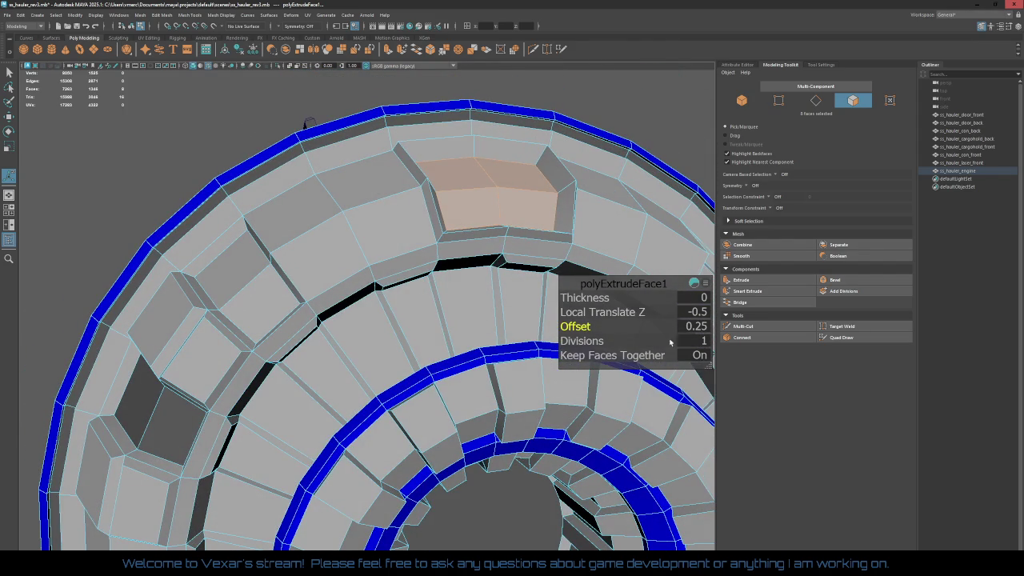
# Step: Reduce the extrusion's Local Translate Z depth to -0.25
pyautogui.click(696, 312)
pyautogui.write('-0.25')
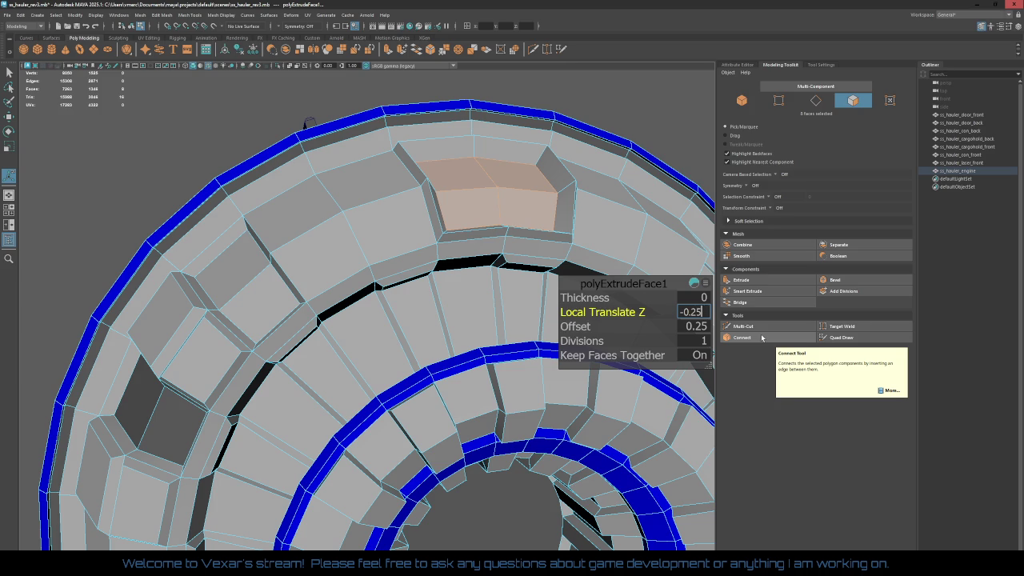
pyautogui.press('Return')
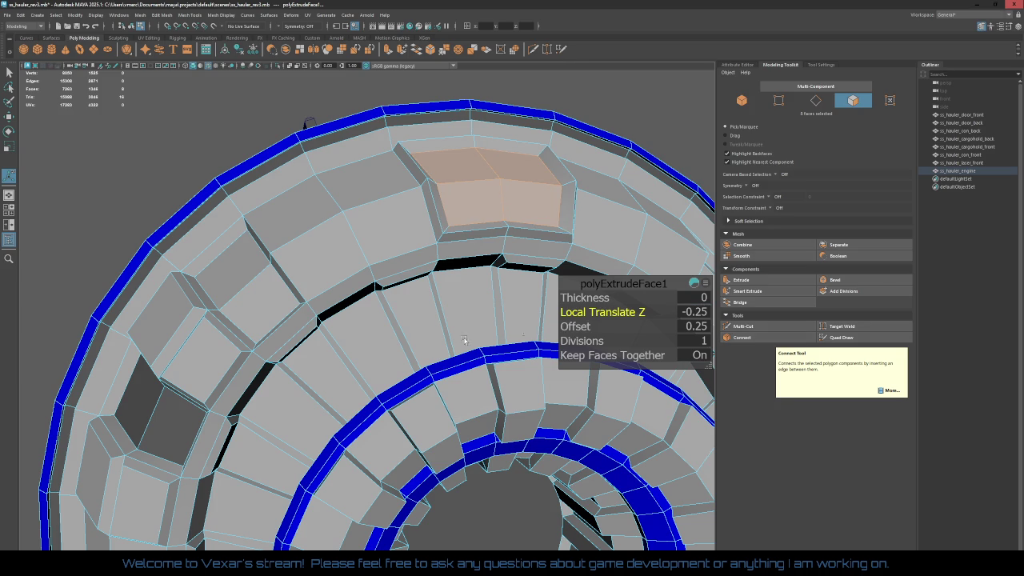
pyautogui.moveTo(464, 340)
pyautogui.keyDown('alt'); pyautogui.mouseDown()
pyautogui.moveTo(385, 336)
pyautogui.moveTo(410, 317)
pyautogui.moveTo(384, 330)
pyautogui.mouseUp(); pyautogui.keyUp('alt')
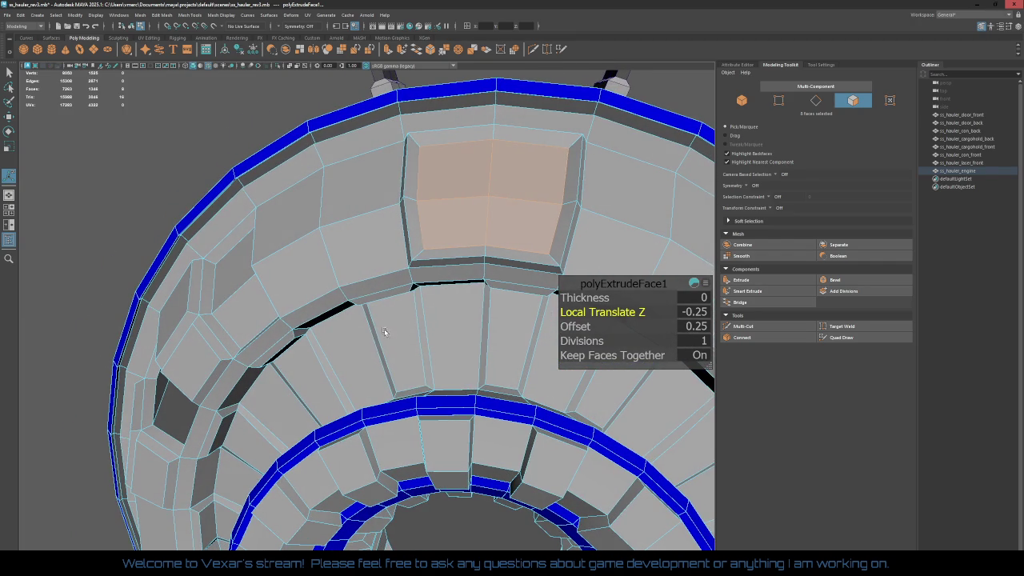
# Step: Extrude the faces a second time with -0.25 depth and 0.25 offset
pyautogui.click(780, 280)
pyautogui.click(703, 314)
pyautogui.write('-0.25')
pyautogui.press('Return')
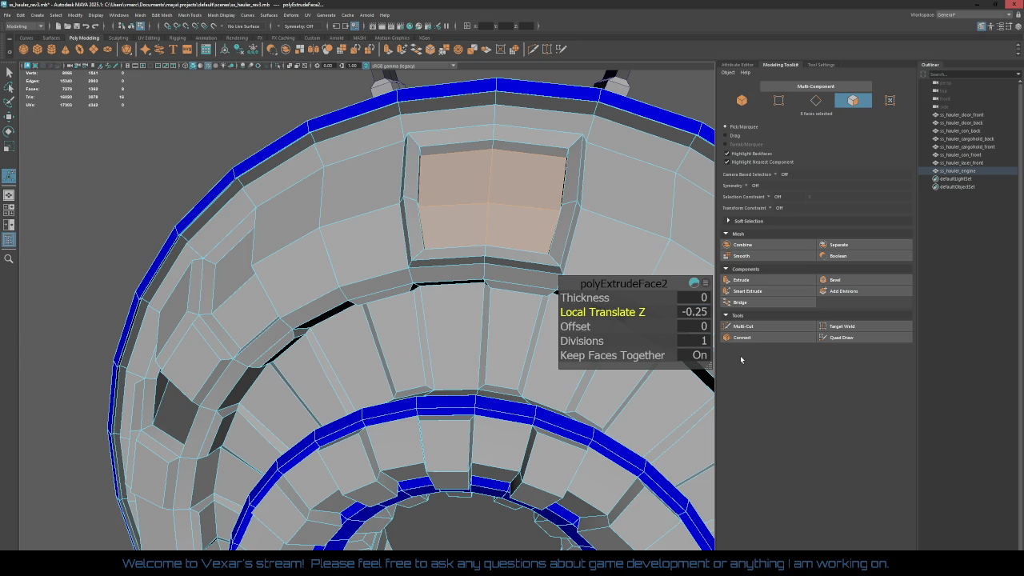
pyautogui.click(703, 328)
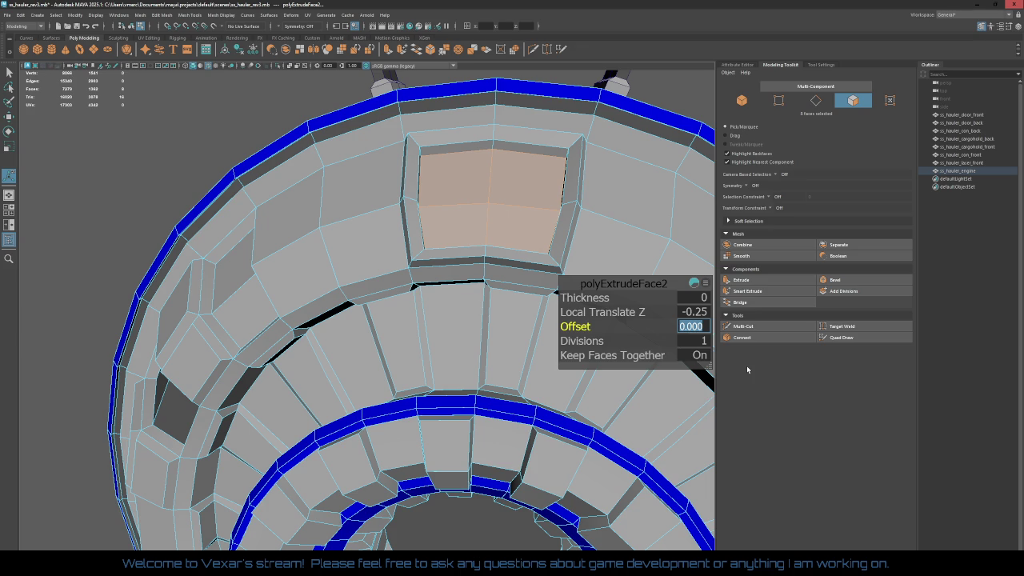
pyautogui.write('0.25')
pyautogui.press('Return')
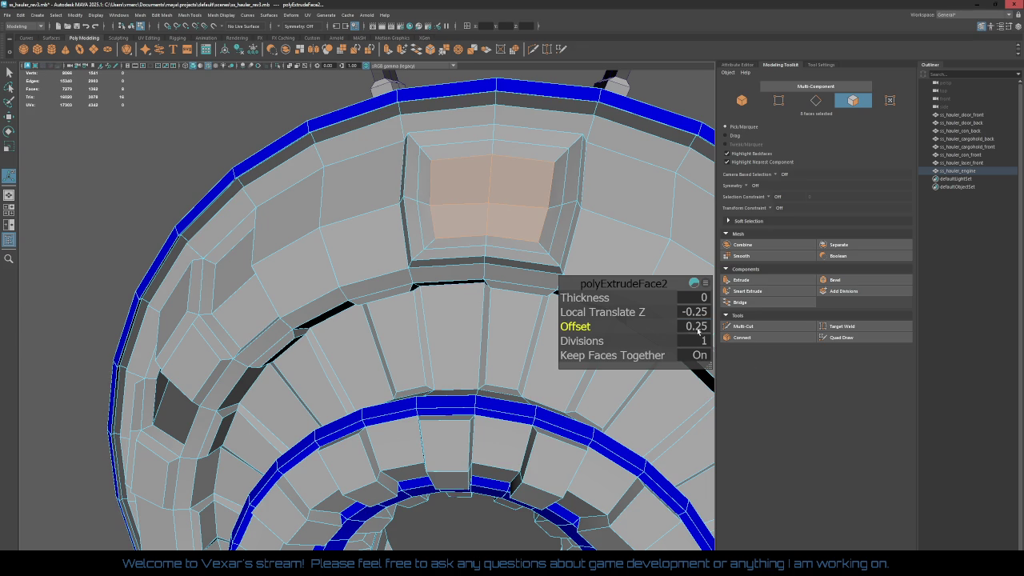
# Step: Lower the second extrusion's offset to 0.125, then to 0
pyautogui.click(696, 326)
pyautogui.write('0.125')
pyautogui.press('Return')
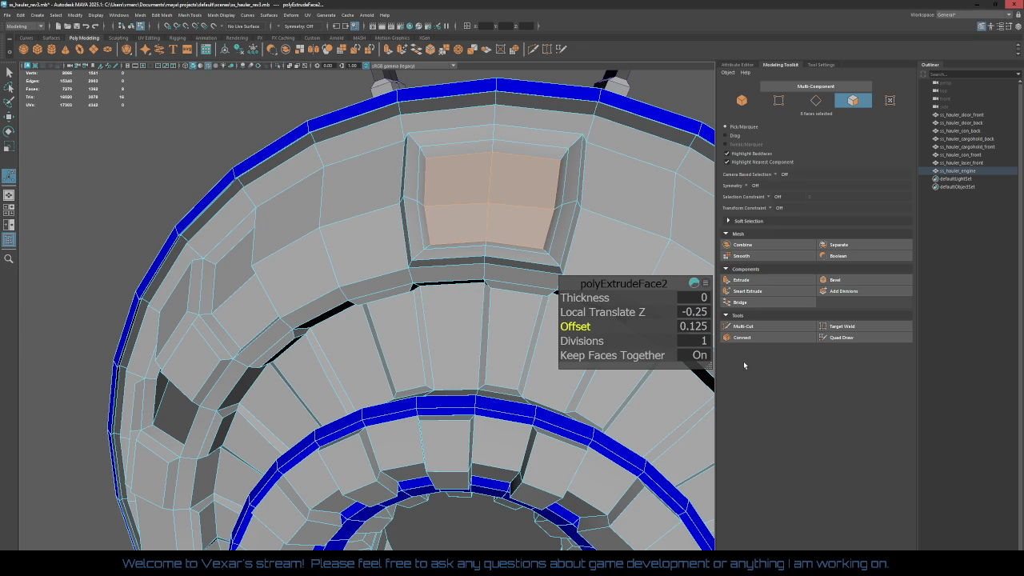
pyautogui.click(696, 326)
pyautogui.write('0')
pyautogui.press('Return')
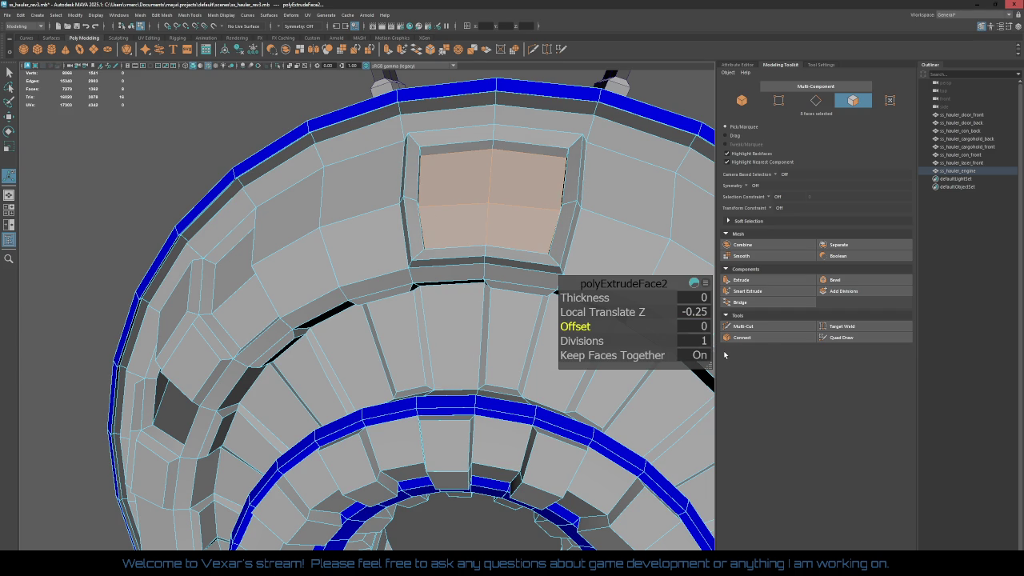
pyautogui.moveTo(471, 359)
pyautogui.keyDown('alt'); pyautogui.mouseDown()
pyautogui.moveTo(476, 374)
pyautogui.moveTo(440, 386)
pyautogui.mouseUp(); pyautogui.keyUp('alt')
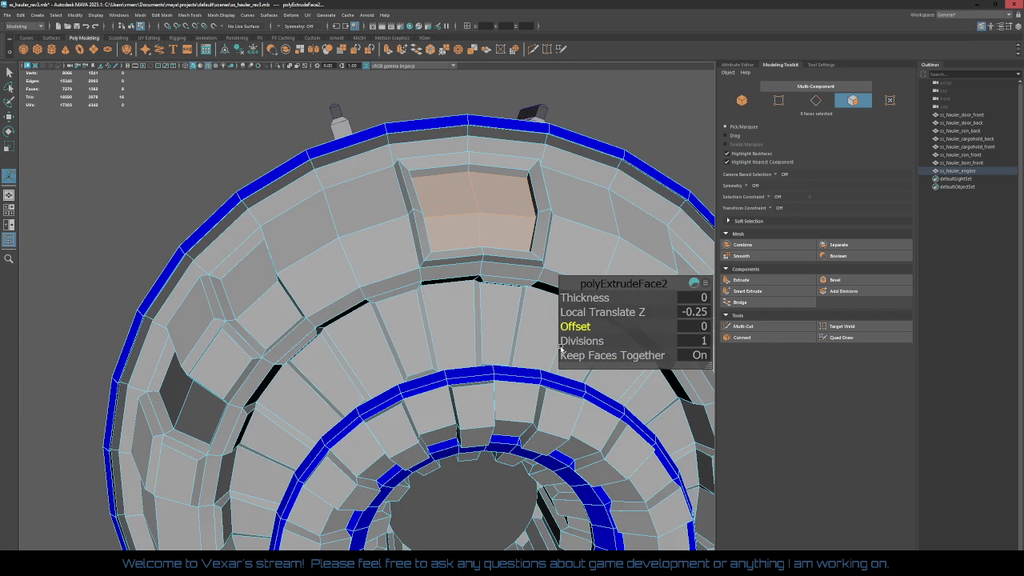
# Step: Change the second extrusion's depth to -0.125 and view the inner rings
pyautogui.click(701, 315)
pyautogui.press('Return')
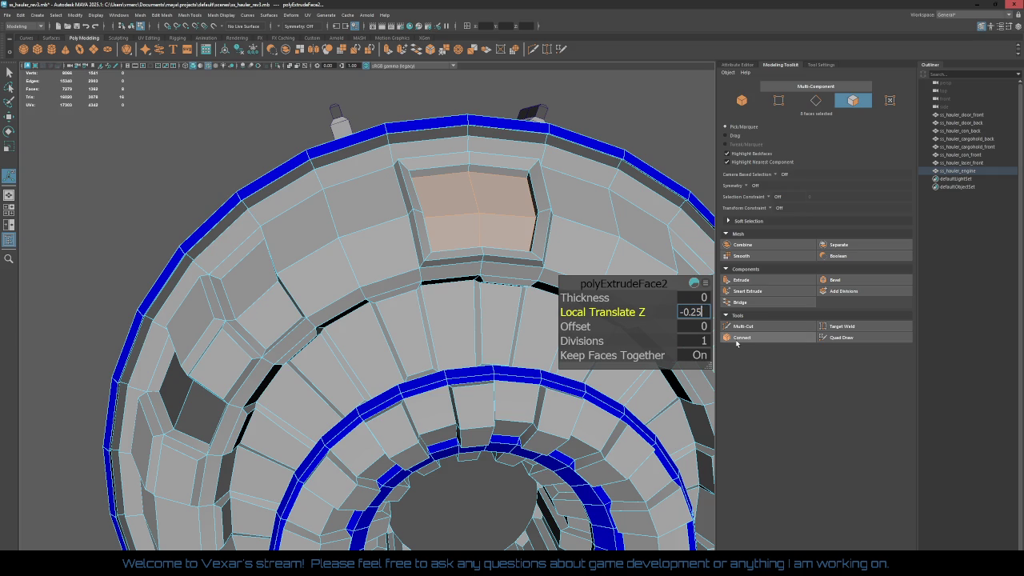
pyautogui.write('-0.125')
pyautogui.press('Return')
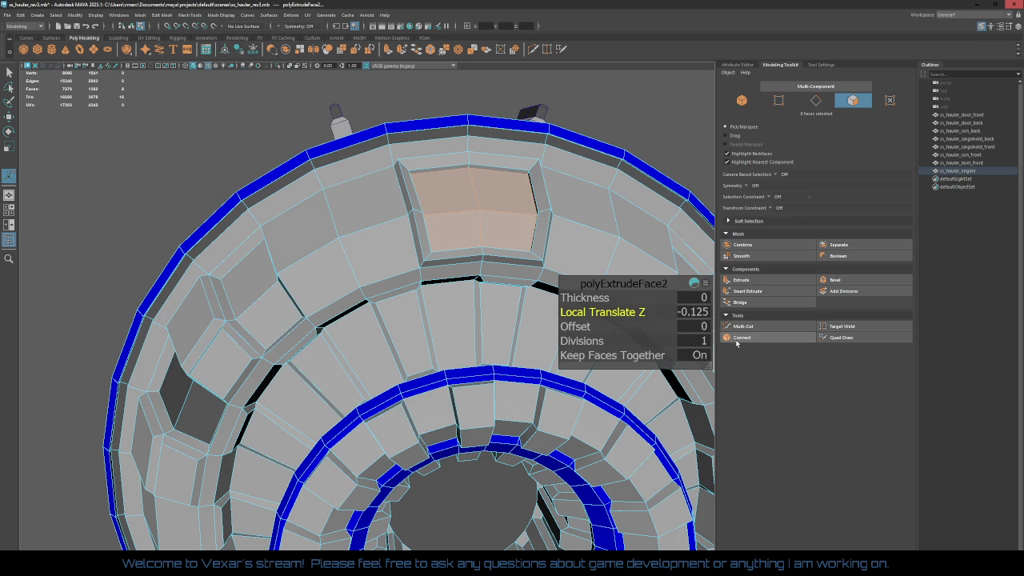
pyautogui.moveTo(524, 380)
pyautogui.keyDown('alt'); pyautogui.mouseDown()
pyautogui.moveTo(377, 96)
pyautogui.moveTo(372, 305)
pyautogui.moveTo(394, 317)
pyautogui.moveTo(385, 352)
pyautogui.mouseUp(); pyautogui.keyUp('alt')
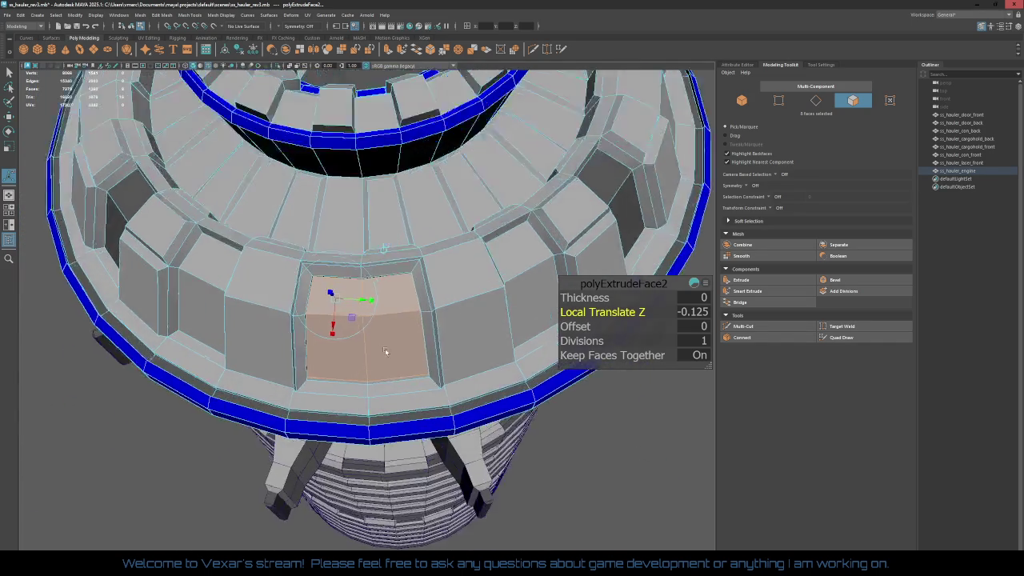
# Step: Orbit and zoom around the engine rings, then open the Assign Existing Material list
pyautogui.scroll(3, 388, 349)
pyautogui.moveTo(389, 349)
pyautogui.keyDown('alt'); pyautogui.mouseDown()
pyautogui.moveTo(382, 334)
pyautogui.moveTo(356, 379)
pyautogui.mouseUp(); pyautogui.keyUp('alt')
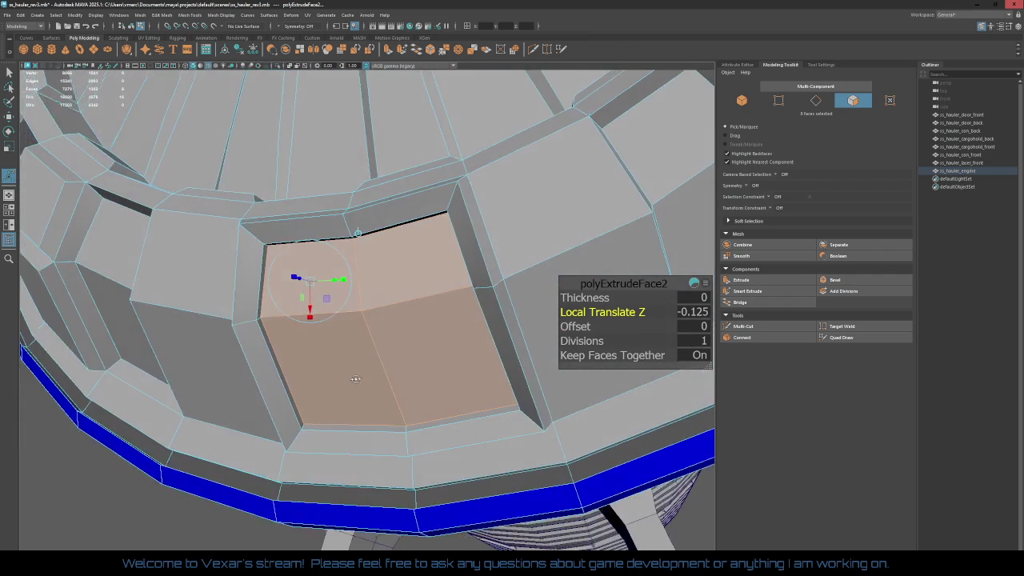
pyautogui.scroll(-5, 356, 378)
pyautogui.moveTo(356, 378)
pyautogui.keyDown('alt'); pyautogui.mouseDown()
pyautogui.moveTo(454, 201)
pyautogui.moveTo(474, 468)
pyautogui.moveTo(390, 468)
pyautogui.moveTo(457, 469)
pyautogui.moveTo(383, 444)
pyautogui.moveTo(376, 524)
pyautogui.mouseUp(); pyautogui.keyUp('alt')
pyautogui.scroll(-3, 454, 202)
pyautogui.scroll(4, 473, 468)
pyautogui.scroll(3, 456, 469)
pyautogui.keyDown('alt'); pyautogui.moveTo(400, 543); pyautogui.dragTo(414, 370, button='middle'); pyautogui.keyUp('alt')
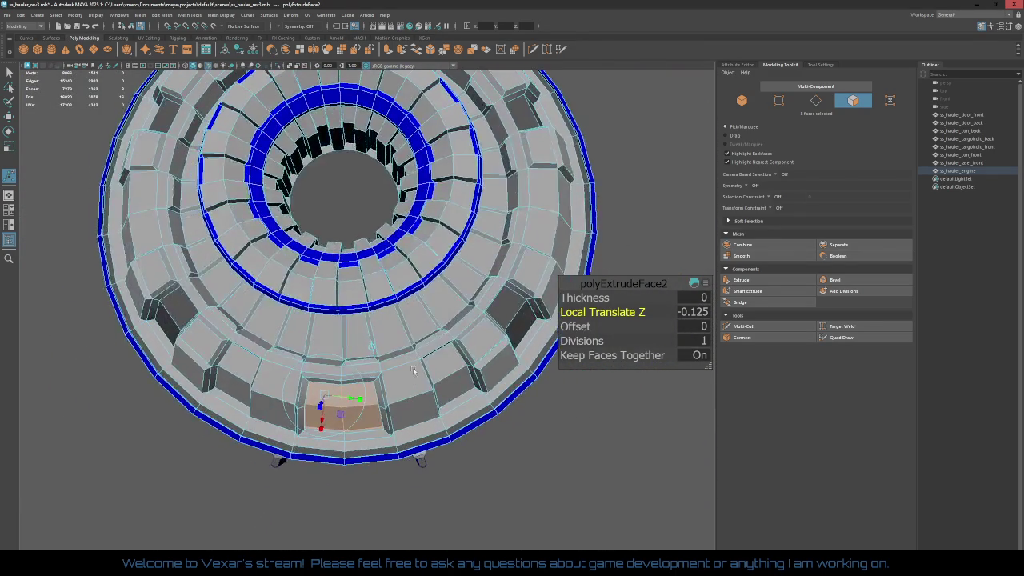
pyautogui.moveTo(413, 370)
pyautogui.keyDown('alt'); pyautogui.mouseDown()
pyautogui.moveTo(384, 374)
pyautogui.moveTo(428, 271)
pyautogui.moveTo(397, 282)
pyautogui.moveTo(397, 272)
pyautogui.mouseUp(); pyautogui.keyUp('alt')
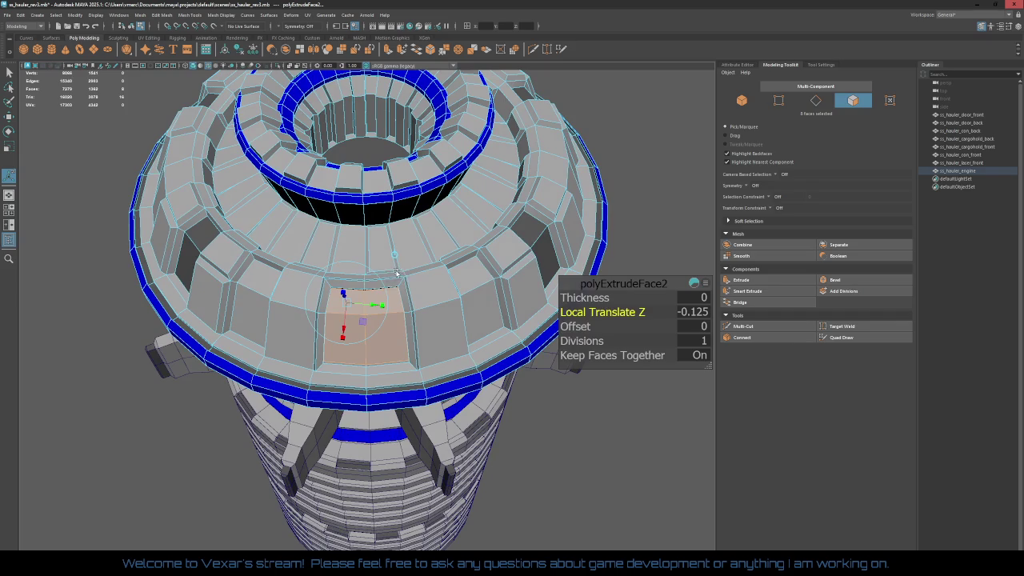
pyautogui.moveTo(391, 298)
pyautogui.mouseDown(button='right')
pyautogui.moveTo(393, 497)
pyautogui.moveTo(411, 518)
pyautogui.moveTo(433, 517)
pyautogui.mouseUp(button='right')
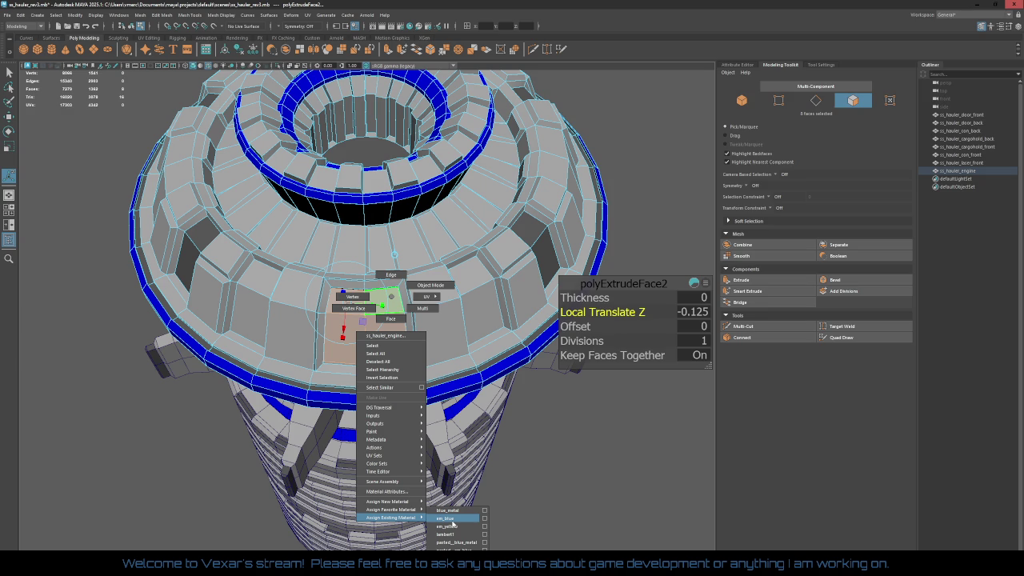
# Step: Assign em_blue to the recessed panel face and deselect it
pyautogui.click(453, 520)
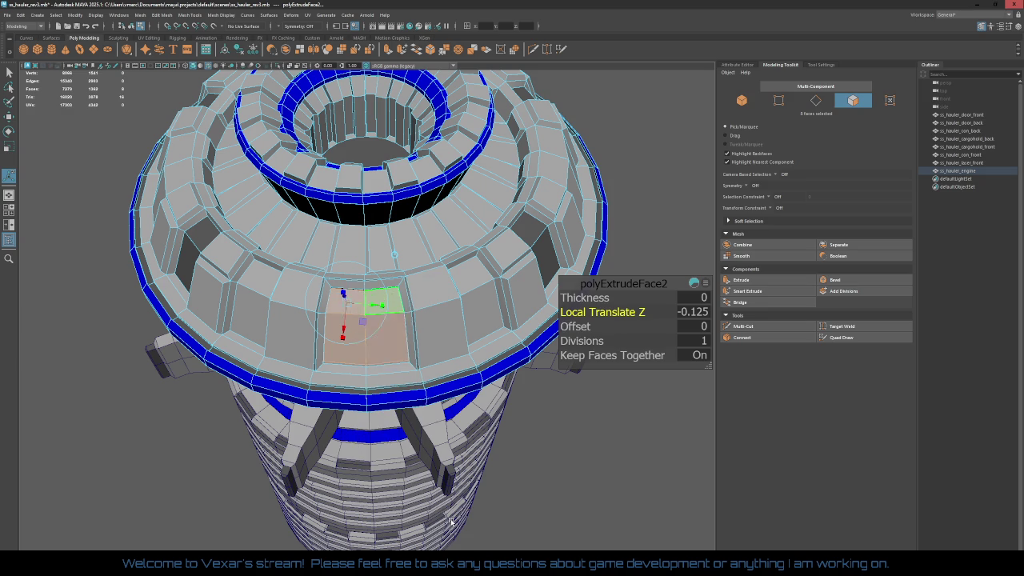
pyautogui.click(515, 475)
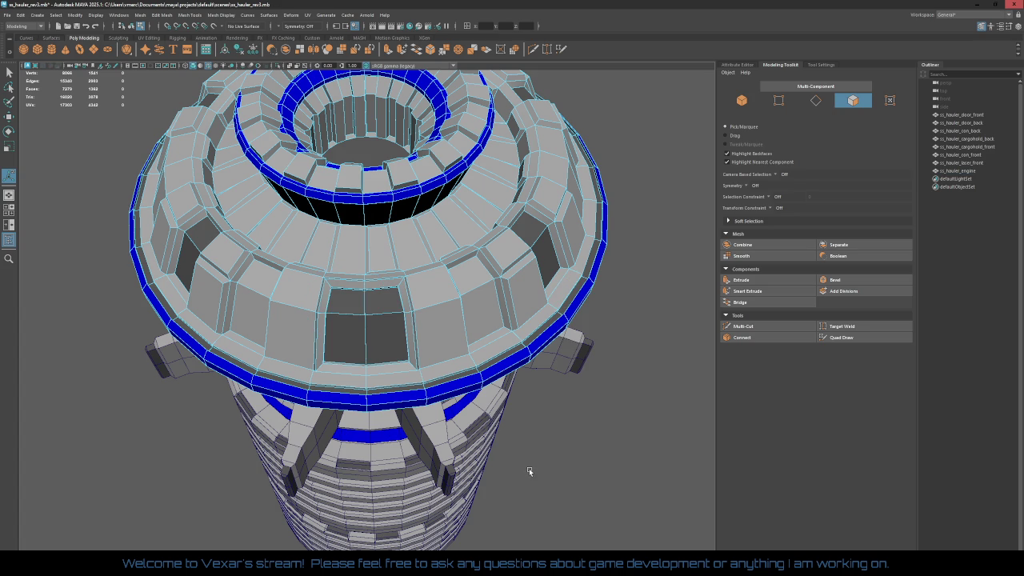
pyautogui.moveTo(572, 404)
pyautogui.keyDown('alt'); pyautogui.mouseDown()
pyautogui.moveTo(576, 391)
pyautogui.moveTo(515, 411)
pyautogui.moveTo(528, 360)
pyautogui.moveTo(486, 339)
pyautogui.moveTo(486, 384)
pyautogui.mouseUp(); pyautogui.keyUp('alt')
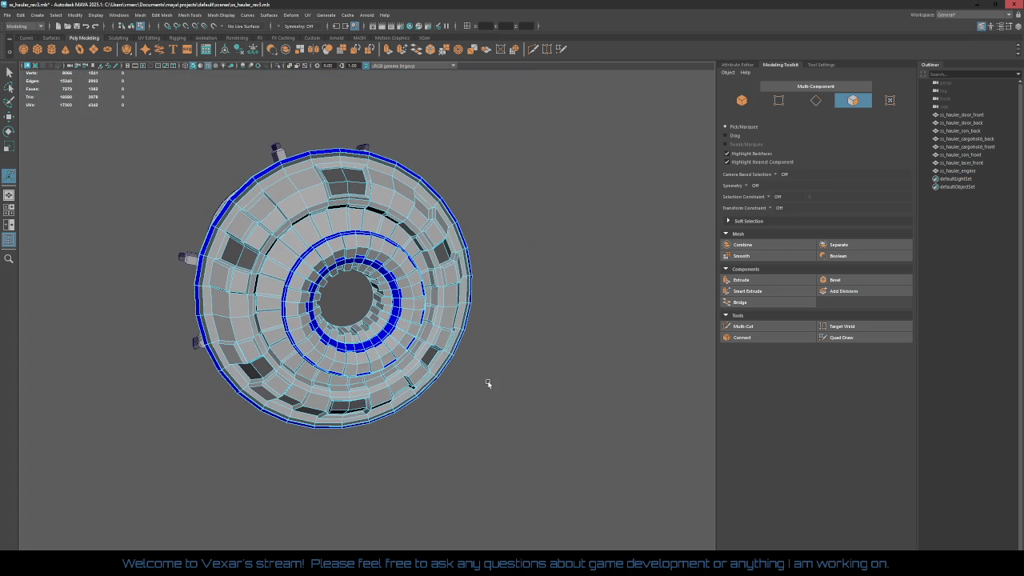
# Step: Select the ss_hauler_engine object and reset its transformations
pyautogui.keyDown('alt'); pyautogui.moveTo(486, 384); pyautogui.dragTo(468, 327, button='middle'); pyautogui.keyUp('alt')
pyautogui.moveTo(469, 327)
pyautogui.keyDown('alt'); pyautogui.mouseDown()
pyautogui.moveTo(499, 324)
pyautogui.moveTo(516, 287)
pyautogui.moveTo(422, 310)
pyautogui.mouseUp(); pyautogui.keyUp('alt')
pyautogui.keyDown('alt'); pyautogui.moveTo(392, 331); pyautogui.dragTo(437, 225); pyautogui.keyUp('alt')
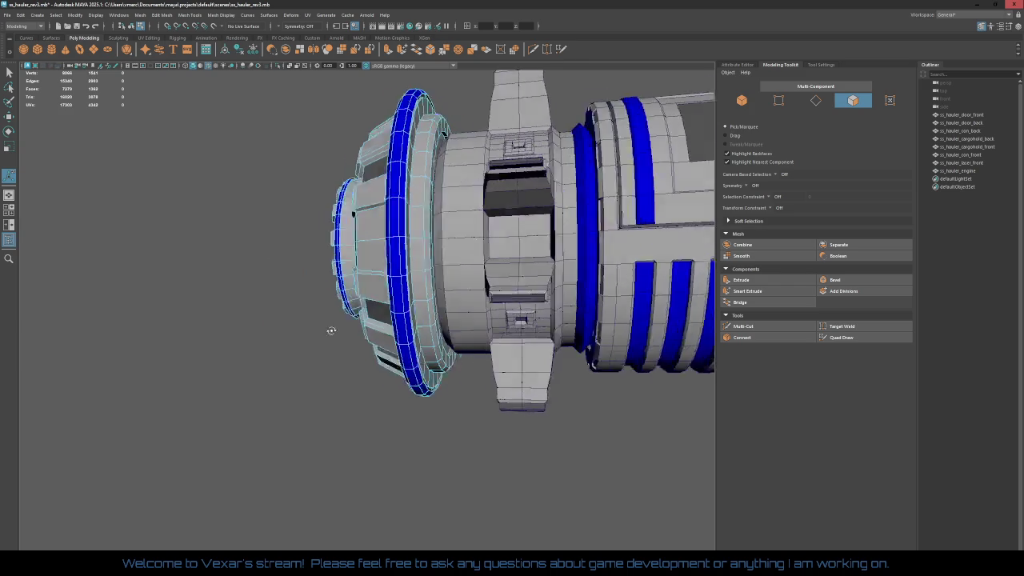
pyautogui.moveTo(437, 225); pyautogui.dragTo(459, 214, button='right')
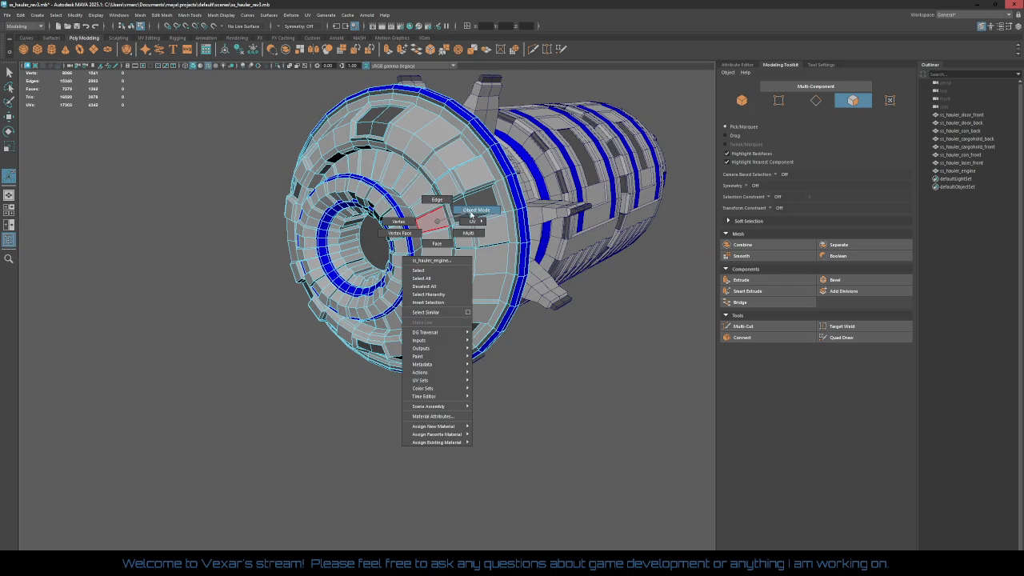
pyautogui.click(82, 17)
pyautogui.click(101, 54)
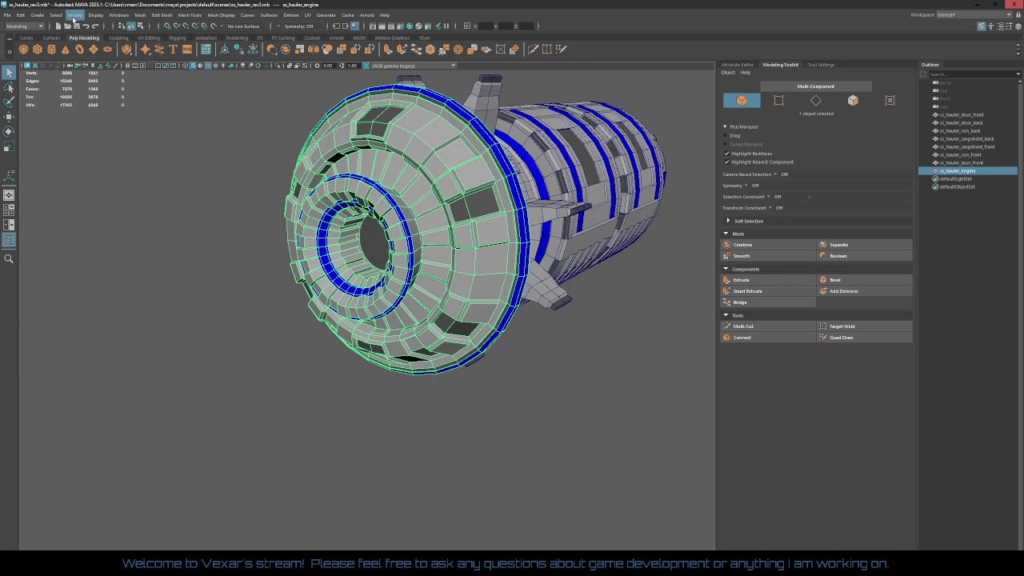
pyautogui.click(75, 15)
pyautogui.click(89, 51)
# Step: Close the menu, deselect the engine, and view the hauler from the side
pyautogui.click(26, 18)
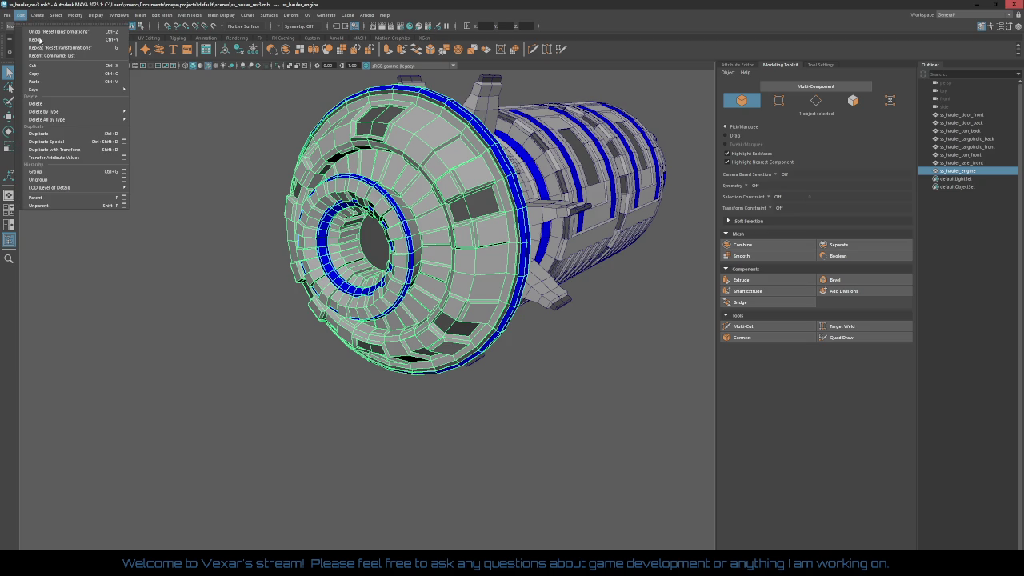
pyautogui.click(140, 122)
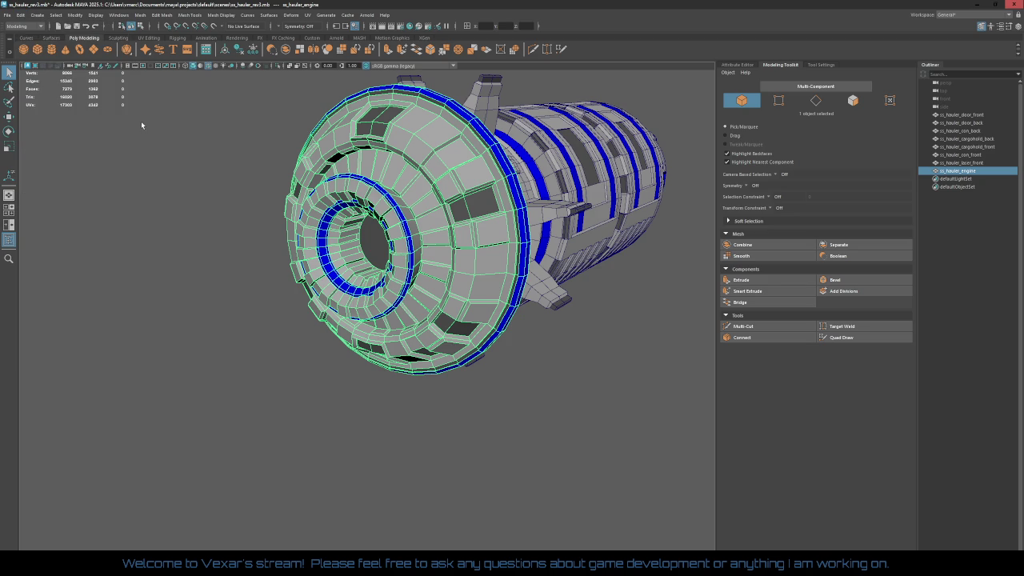
pyautogui.click(299, 342)
pyautogui.moveTo(256, 379)
pyautogui.keyDown('alt'); pyautogui.mouseDown()
pyautogui.moveTo(384, 357)
pyautogui.moveTo(393, 319)
pyautogui.moveTo(464, 350)
pyautogui.mouseUp(); pyautogui.keyUp('alt')
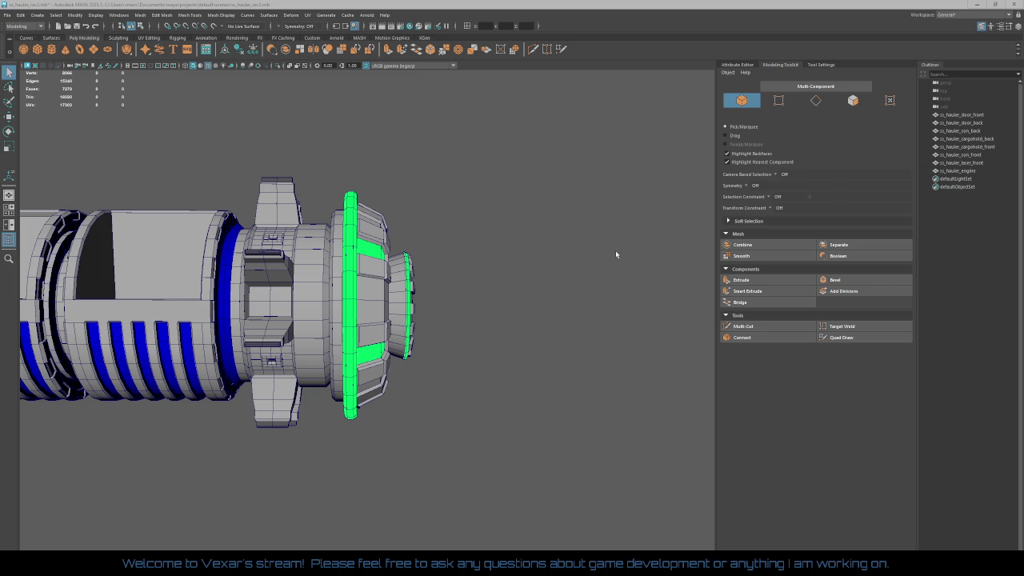
# Step: Switch the engine ring to face selection mode
pyautogui.moveTo(614, 250)
pyautogui.keyDown('alt'); pyautogui.mouseDown()
pyautogui.moveTo(439, 209)
pyautogui.moveTo(511, 206)
pyautogui.moveTo(487, 246)
pyautogui.mouseUp(); pyautogui.keyUp('alt')
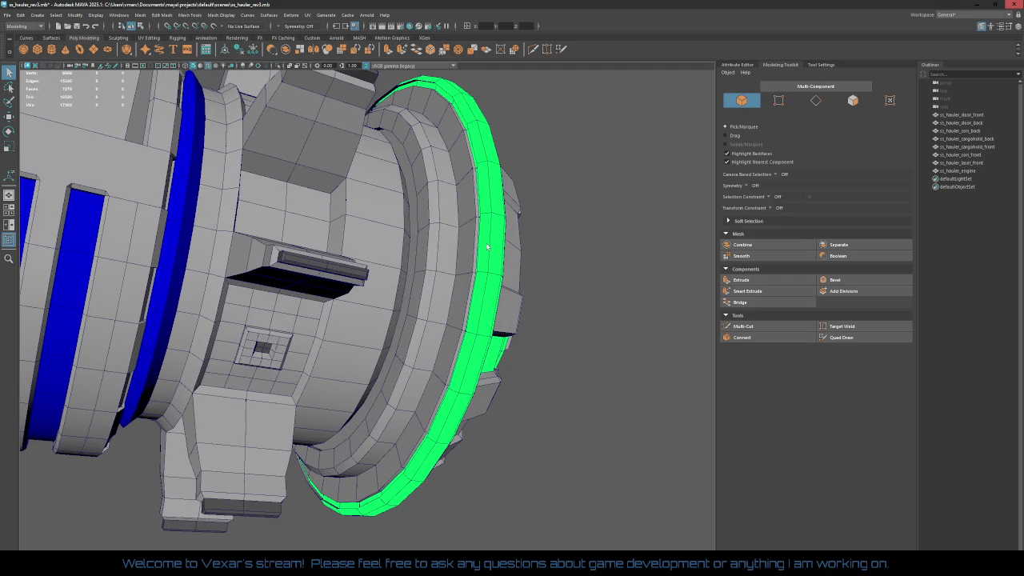
pyautogui.rightClick(488, 246)
pyautogui.click(489, 264)
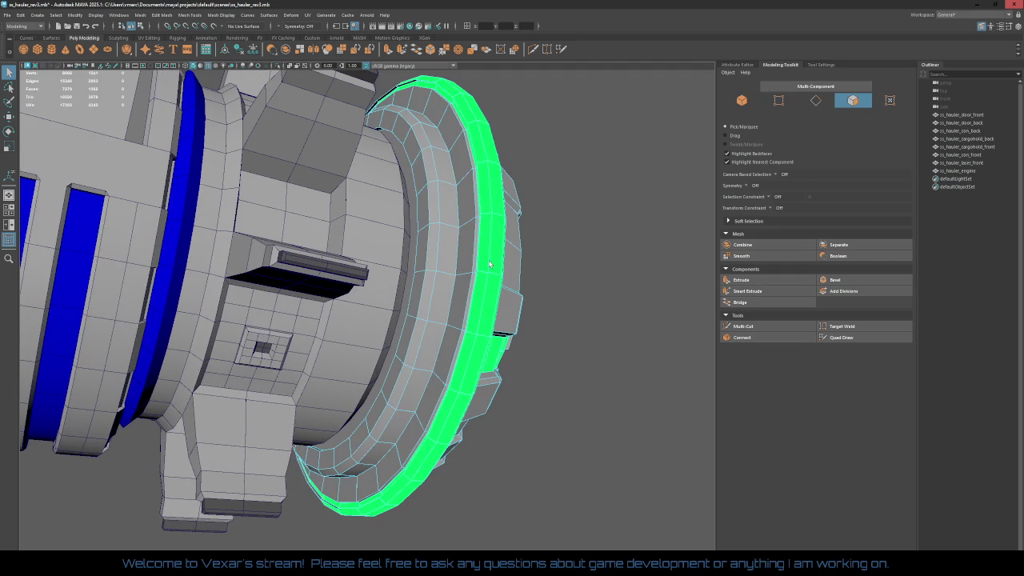
pyautogui.doubleClick(488, 254)
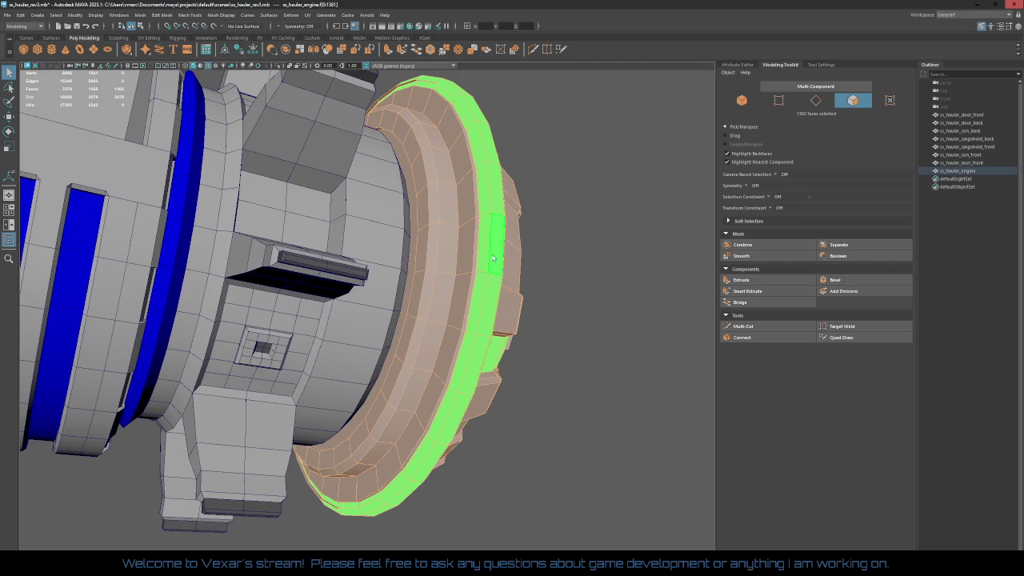
pyautogui.keyDown('alt'); pyautogui.moveTo(492, 257); pyautogui.dragTo(493, 290); pyautogui.keyUp('alt')
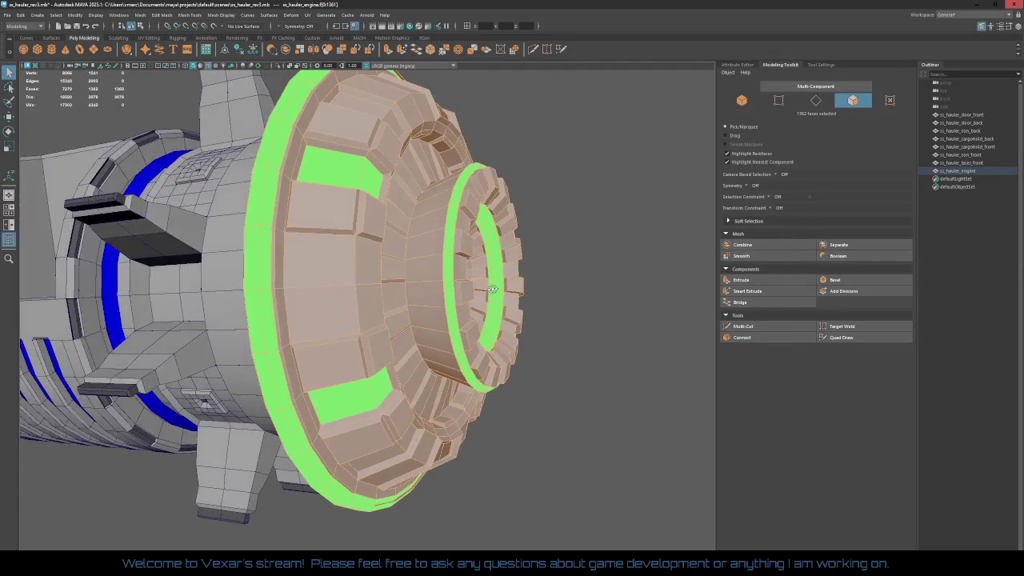
pyautogui.scroll(5, 244, 258)
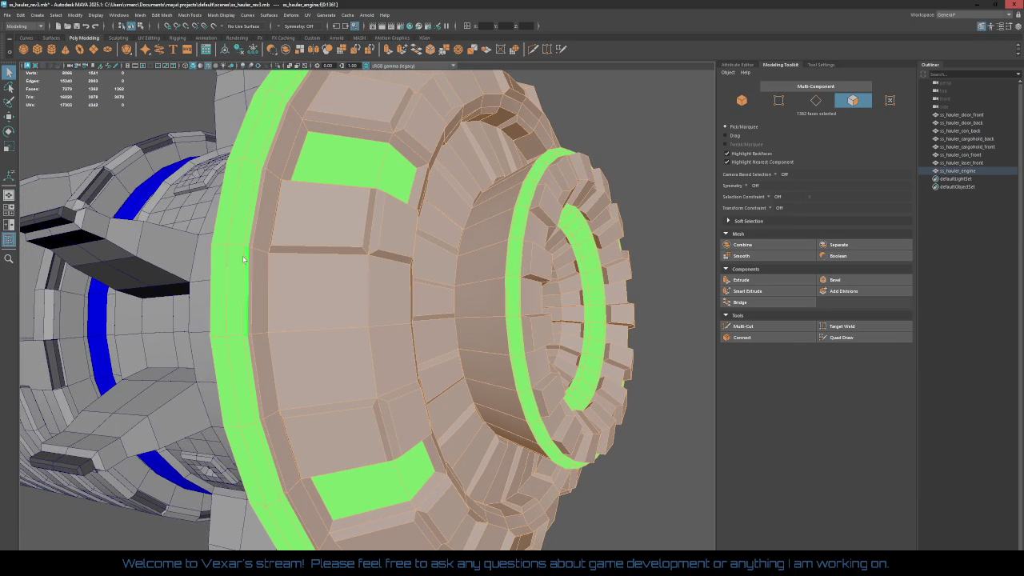
# Step: Select the four face loops around the engine's outer rim
pyautogui.click(248, 264)
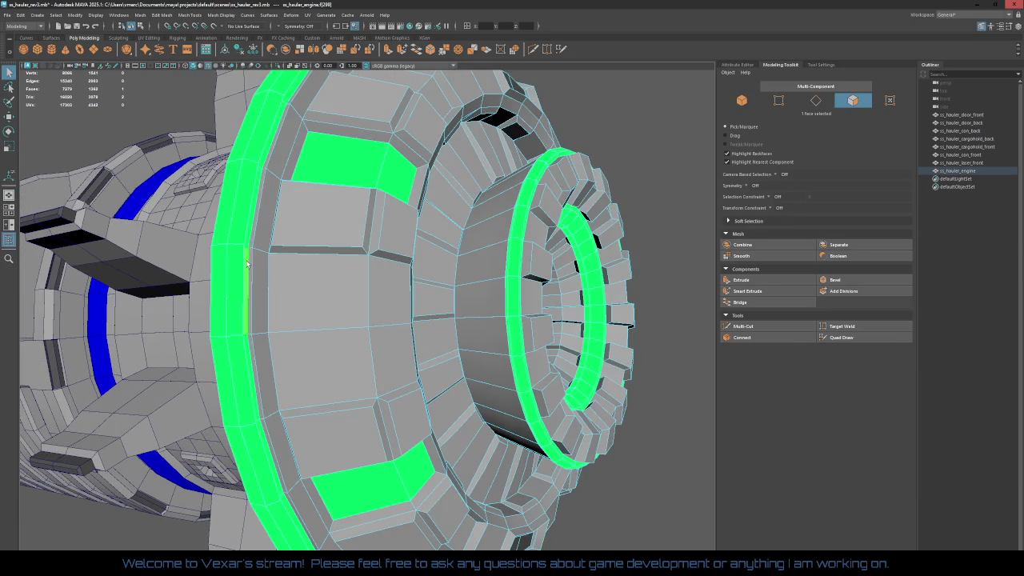
pyautogui.doubleClick(249, 232)
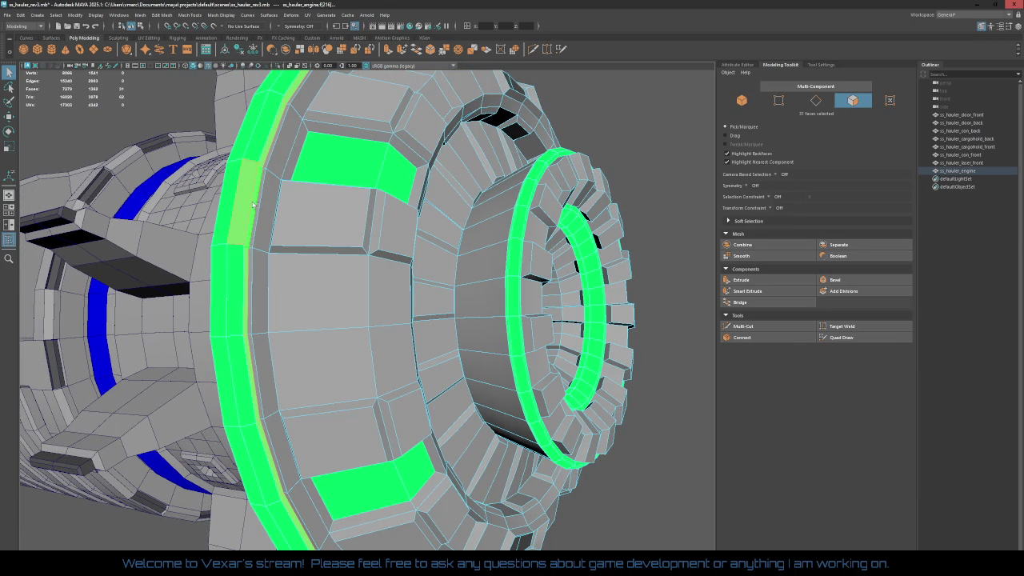
pyautogui.keyDown('shift'); pyautogui.doubleClick(262, 152); pyautogui.keyUp('shift')
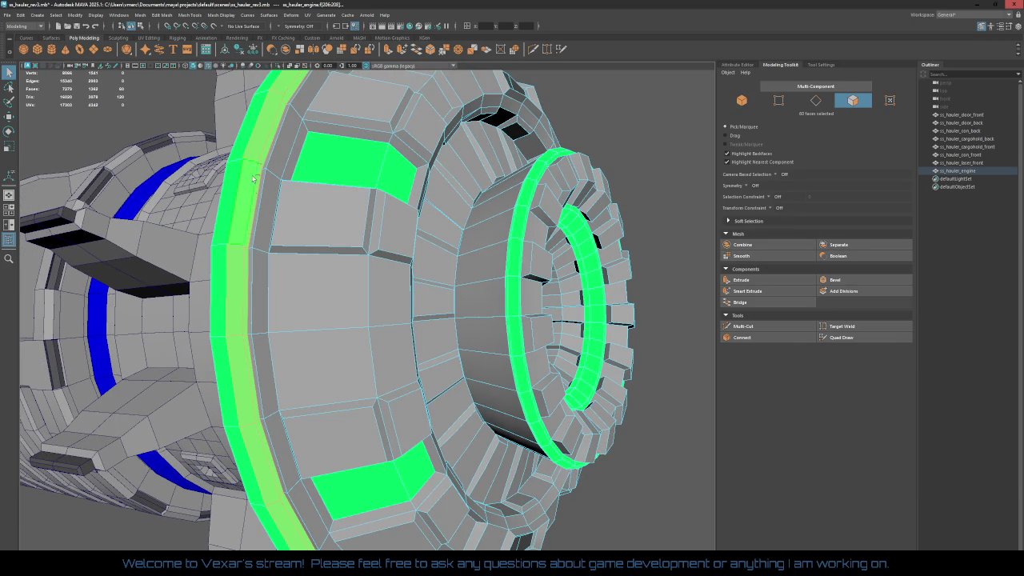
pyautogui.keyDown('shift'); pyautogui.doubleClick(224, 301); pyautogui.keyUp('shift')
pyautogui.moveTo(278, 264)
pyautogui.keyDown('alt'); pyautogui.mouseDown()
pyautogui.moveTo(317, 311)
pyautogui.moveTo(344, 308)
pyautogui.mouseUp(); pyautogui.keyUp('alt')
pyautogui.moveTo(539, 297)
pyautogui.keyDown('alt'); pyautogui.mouseDown()
pyautogui.moveTo(598, 338)
pyautogui.moveTo(606, 299)
pyautogui.moveTo(555, 287)
pyautogui.mouseUp(); pyautogui.keyUp('alt')
pyautogui.scroll(3, 606, 300)
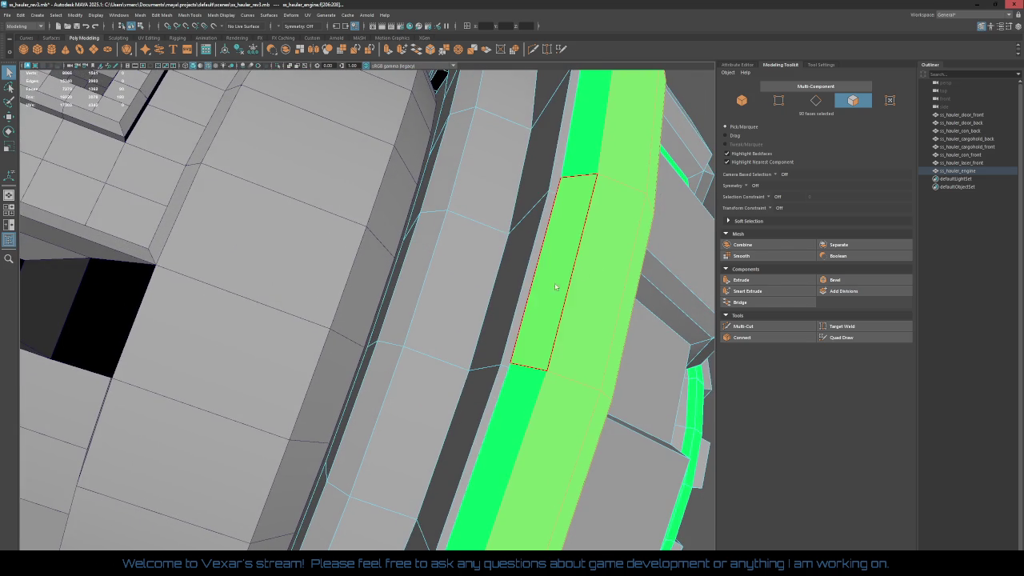
pyautogui.keyDown('shift'); pyautogui.doubleClick(554, 287); pyautogui.keyUp('shift')
# Step: Assign blue_metal to the selected rim loops
pyautogui.moveTo(580, 221)
pyautogui.mouseDown(button='right')
pyautogui.moveTo(600, 440)
pyautogui.moveTo(633, 439)
pyautogui.mouseUp(button='right')
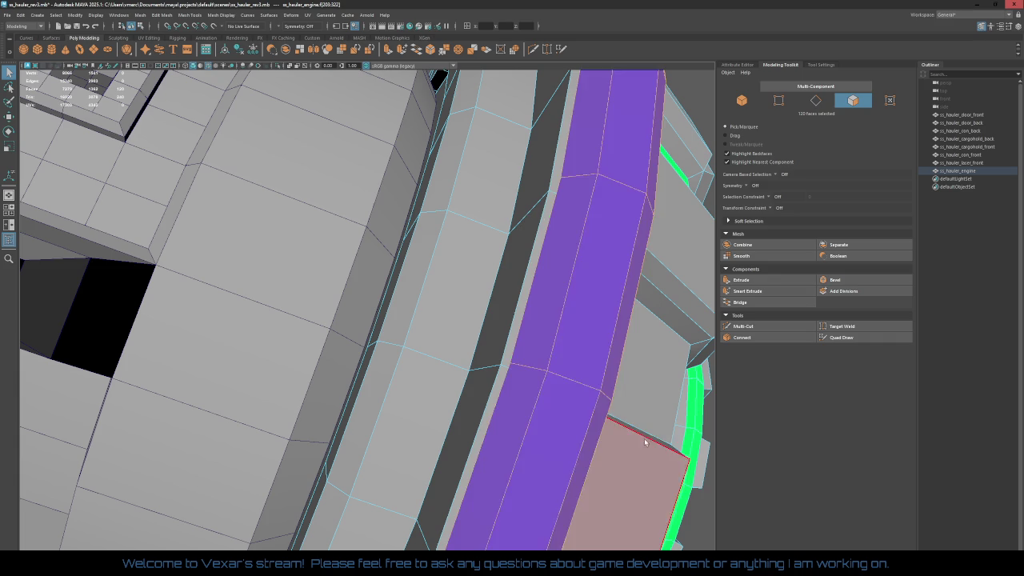
pyautogui.scroll(-5, 562, 354)
pyautogui.moveTo(562, 355)
pyautogui.keyDown('alt'); pyautogui.mouseDown()
pyautogui.moveTo(492, 367)
pyautogui.moveTo(510, 419)
pyautogui.mouseUp(); pyautogui.keyUp('alt')
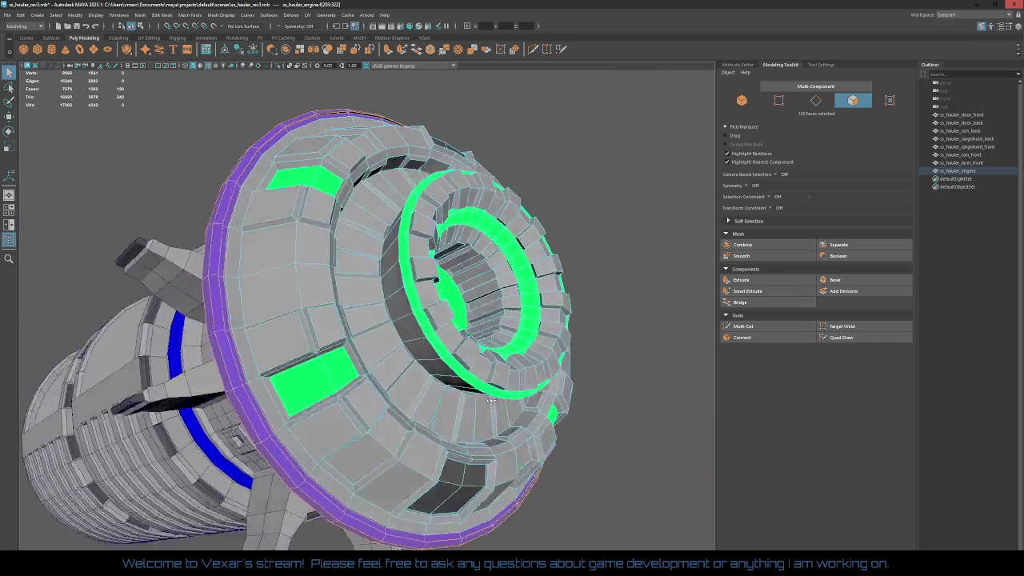
# Step: Select the two face loops along the green ring band
pyautogui.scroll(5, 510, 419)
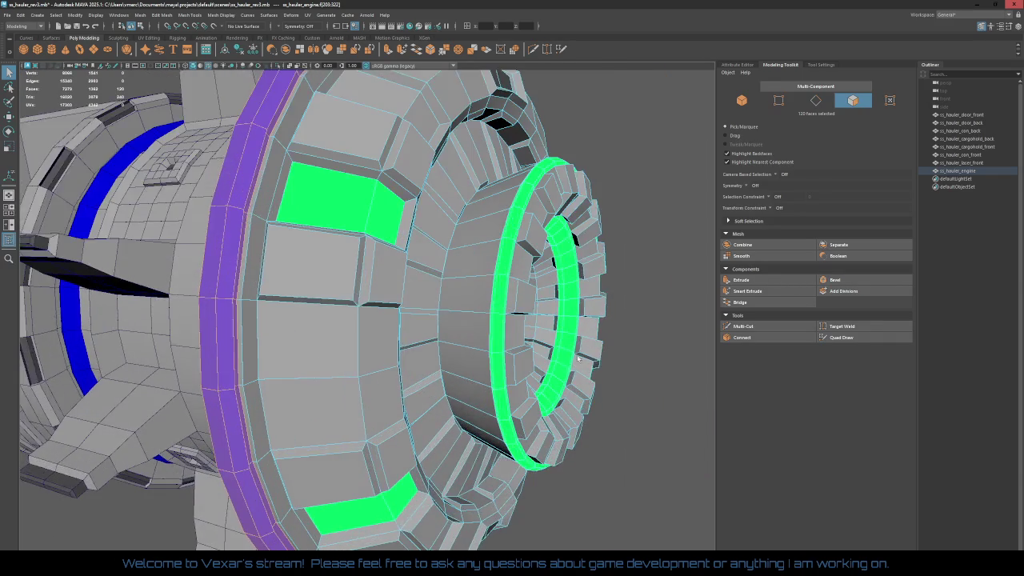
pyautogui.keyDown('alt'); pyautogui.moveTo(509, 419); pyautogui.dragTo(477, 326); pyautogui.keyUp('alt')
pyautogui.scroll(3, 477, 326)
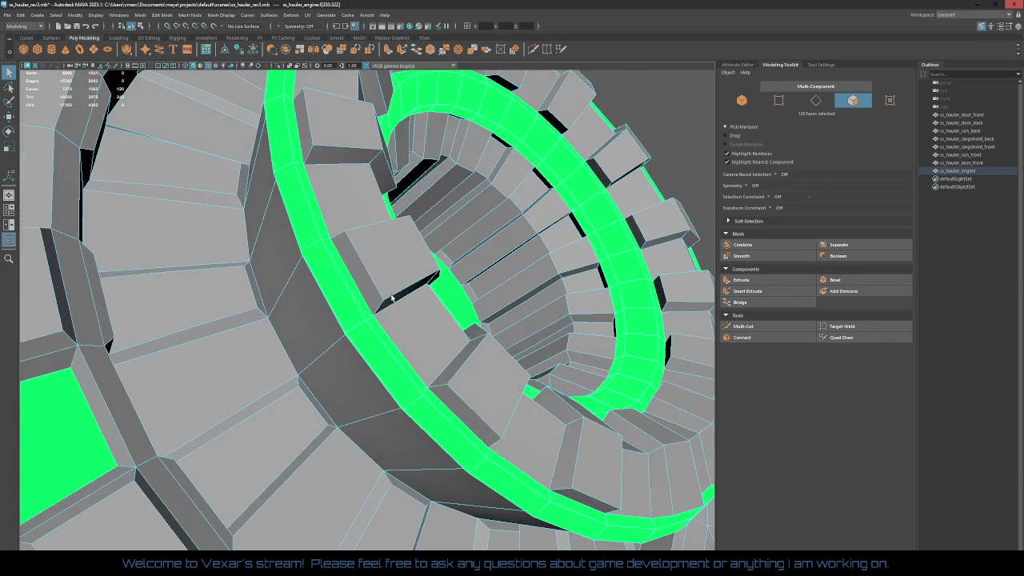
pyautogui.keyDown('shift'); pyautogui.click(376, 336); pyautogui.keyUp('shift')
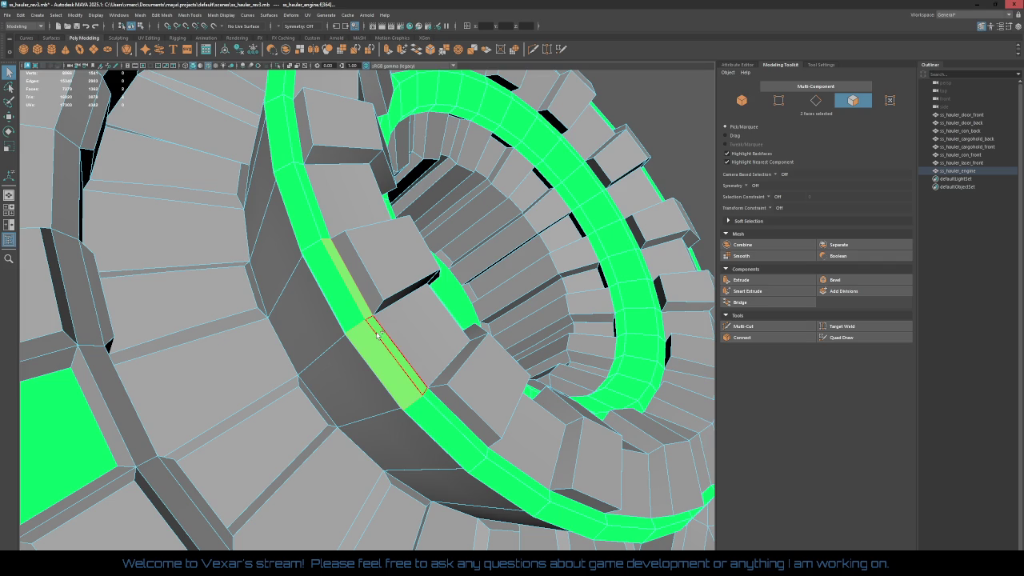
pyautogui.keyDown('shift'); pyautogui.click(364, 296); pyautogui.keyUp('shift')
pyautogui.keyDown('shift'); pyautogui.click(383, 352); pyautogui.keyUp('shift')
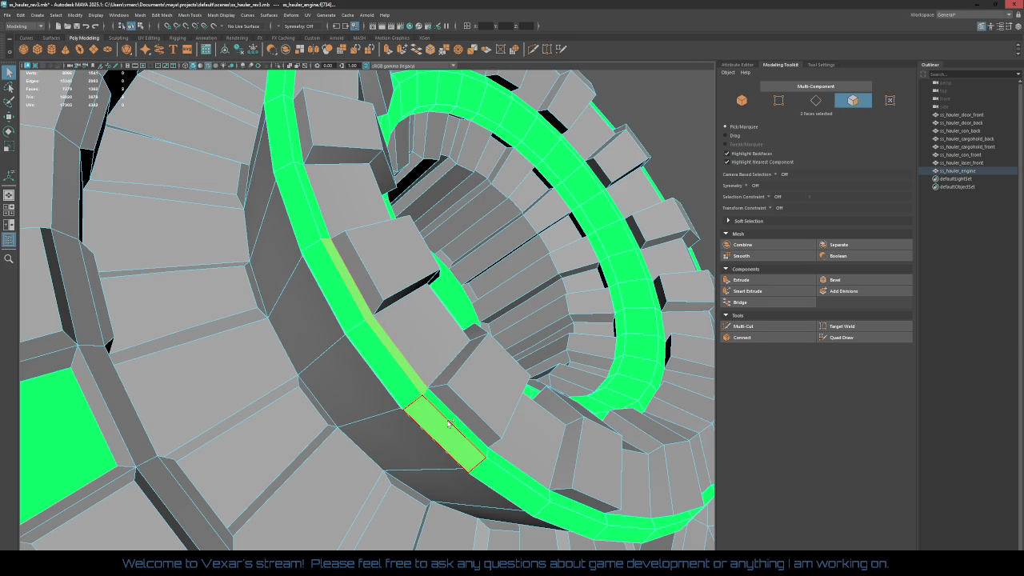
pyautogui.hotkey('ctrl', 'shift', 'a')
pyautogui.hotkey('ctrl', 'z')
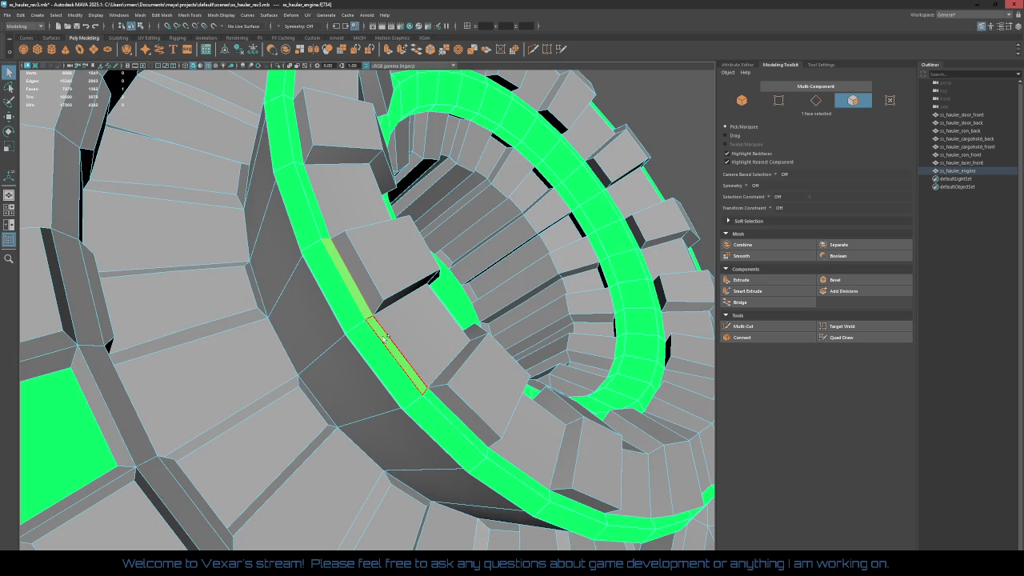
pyautogui.doubleClick(438, 406)
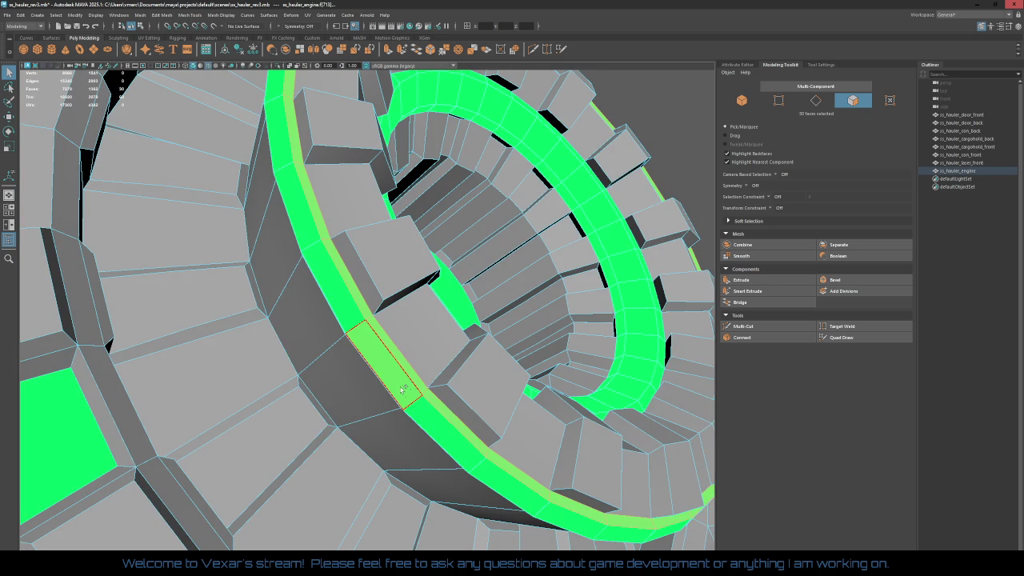
pyautogui.keyDown('shift'); pyautogui.doubleClick(493, 474); pyautogui.keyUp('shift')
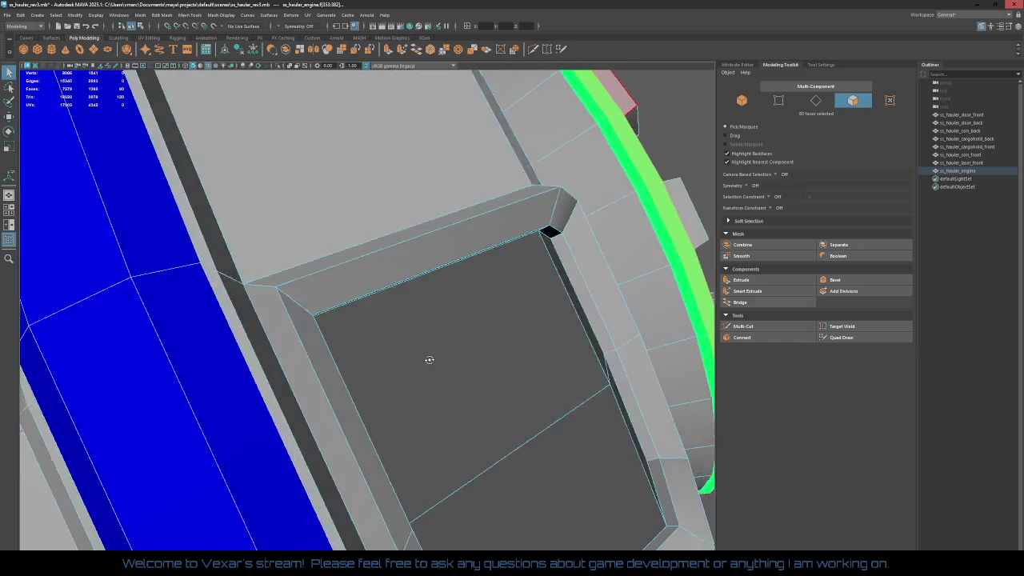
# Step: Assign em_blue to the ring band loops
pyautogui.keyDown('alt'); pyautogui.moveTo(426, 401); pyautogui.dragTo(390, 392); pyautogui.keyUp('alt')
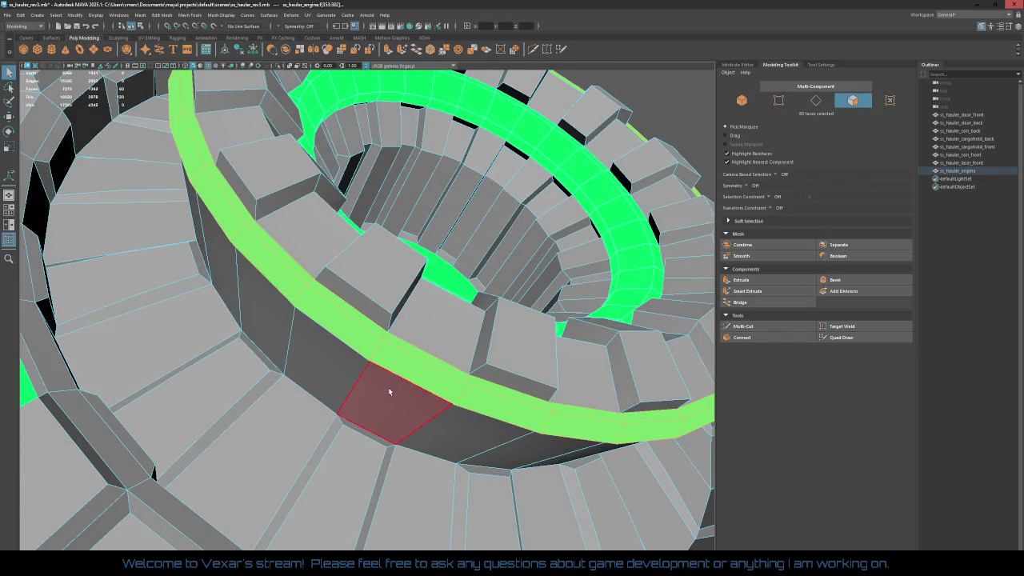
pyautogui.rightClick(402, 347)
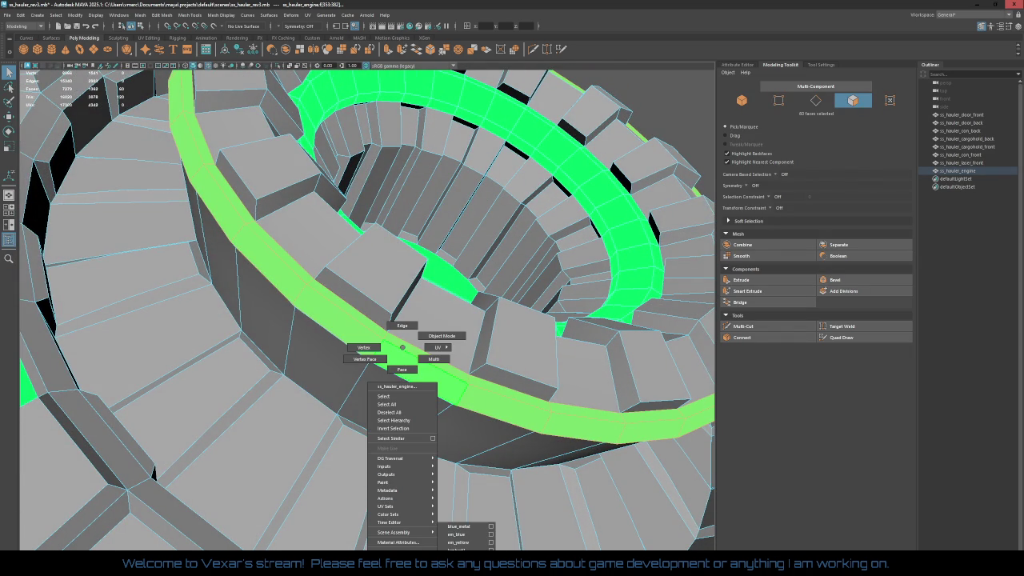
pyautogui.click(466, 532)
# Step: Select the thin strip loop on the band and assign it base_metal
pyautogui.moveTo(468, 533)
pyautogui.keyDown('alt'); pyautogui.mouseDown()
pyautogui.moveTo(459, 412)
pyautogui.moveTo(257, 295)
pyautogui.moveTo(395, 254)
pyautogui.moveTo(333, 279)
pyautogui.mouseUp(); pyautogui.keyUp('alt')
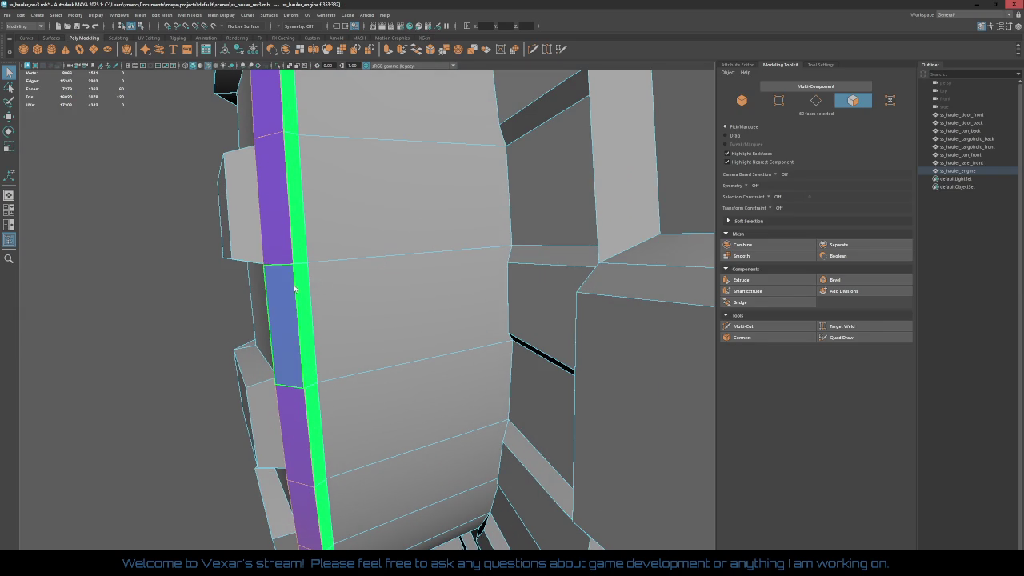
pyautogui.doubleClick(299, 289)
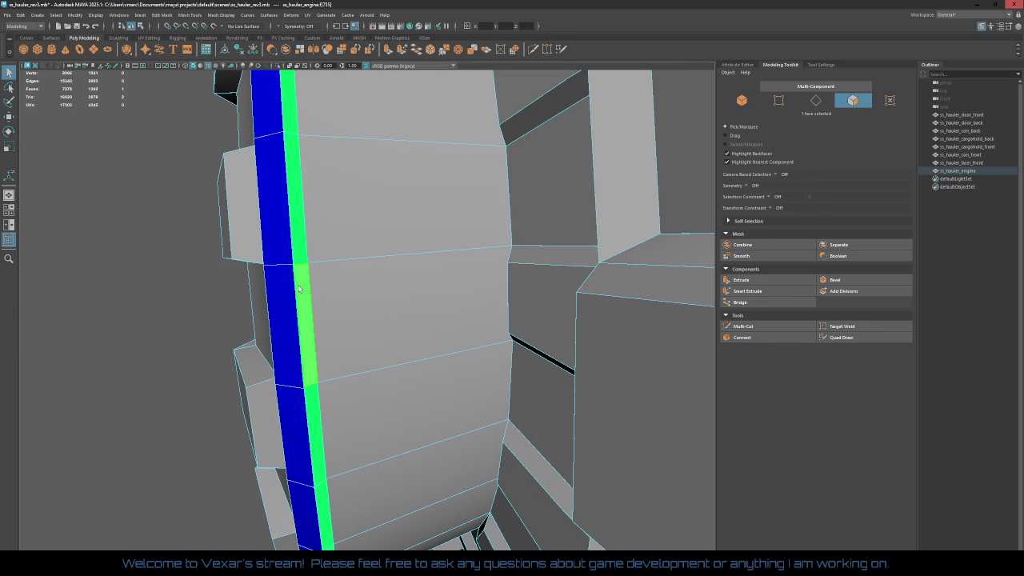
pyautogui.doubleClick(298, 164)
pyautogui.moveTo(295, 208); pyautogui.dragTo(301, 228, button='right')
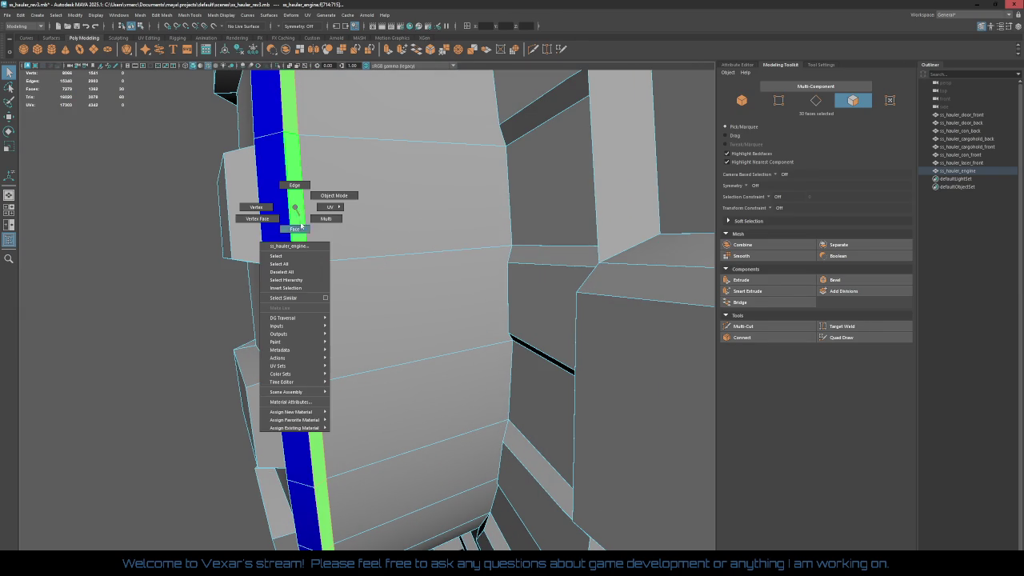
pyautogui.moveTo(293, 428)
pyautogui.click(345, 430)
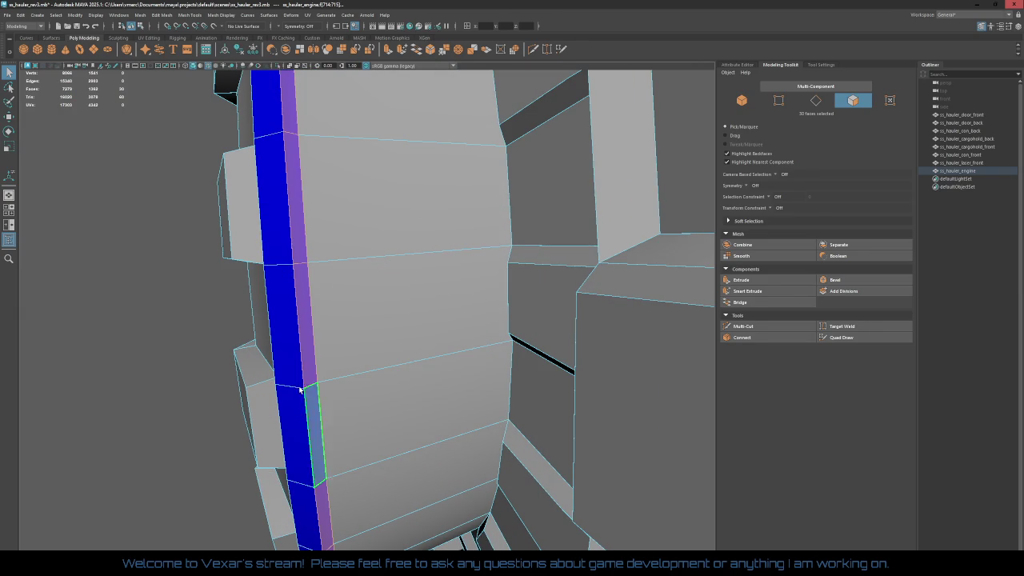
pyautogui.keyDown('alt'); pyautogui.moveTo(150, 332); pyautogui.dragTo(328, 284); pyautogui.keyUp('alt')
# Step: Assign an existing material to the centre disc face
pyautogui.scroll(-5, 576, 276)
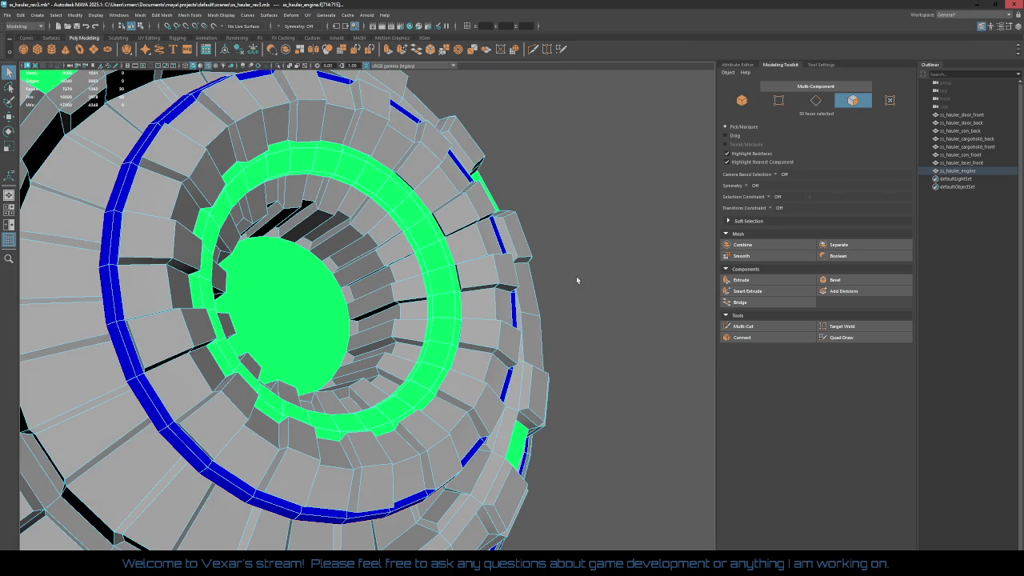
pyautogui.moveTo(585, 276)
pyautogui.keyDown('alt'); pyautogui.mouseDown()
pyautogui.moveTo(580, 242)
pyautogui.moveTo(518, 290)
pyautogui.moveTo(557, 300)
pyautogui.moveTo(467, 274)
pyautogui.moveTo(445, 311)
pyautogui.moveTo(346, 265)
pyautogui.mouseUp(); pyautogui.keyUp('alt')
pyautogui.scroll(3, 557, 299)
pyautogui.click(346, 265)
pyautogui.moveTo(337, 240); pyautogui.dragTo(371, 465, button='right')
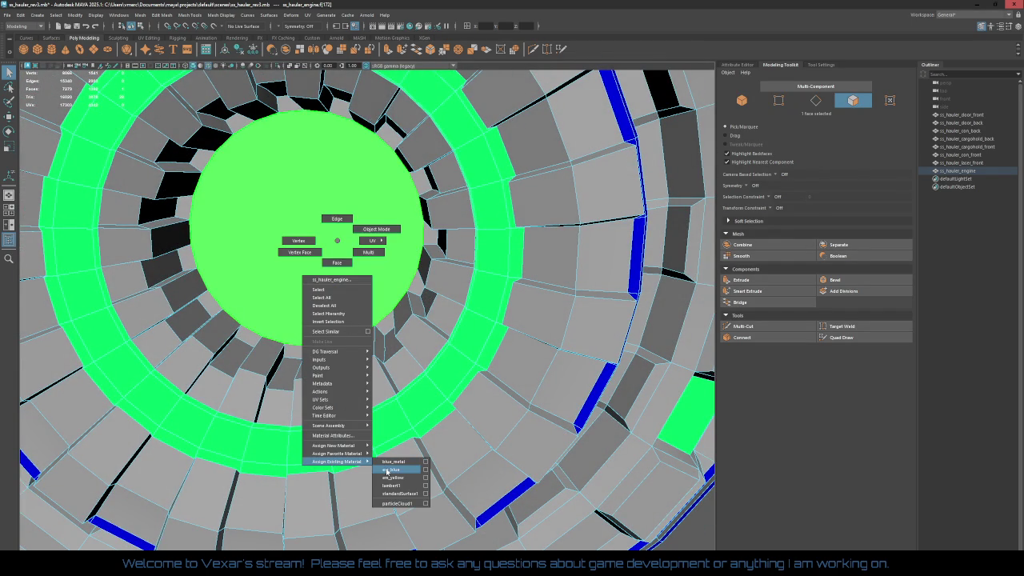
pyautogui.click(384, 468)
# Step: Loop-select the three inner ring face loops and assign em_blue to them
pyautogui.moveTo(383, 422)
pyautogui.keyDown('alt'); pyautogui.mouseDown()
pyautogui.moveTo(359, 377)
pyautogui.moveTo(469, 358)
pyautogui.mouseUp(); pyautogui.keyUp('alt')
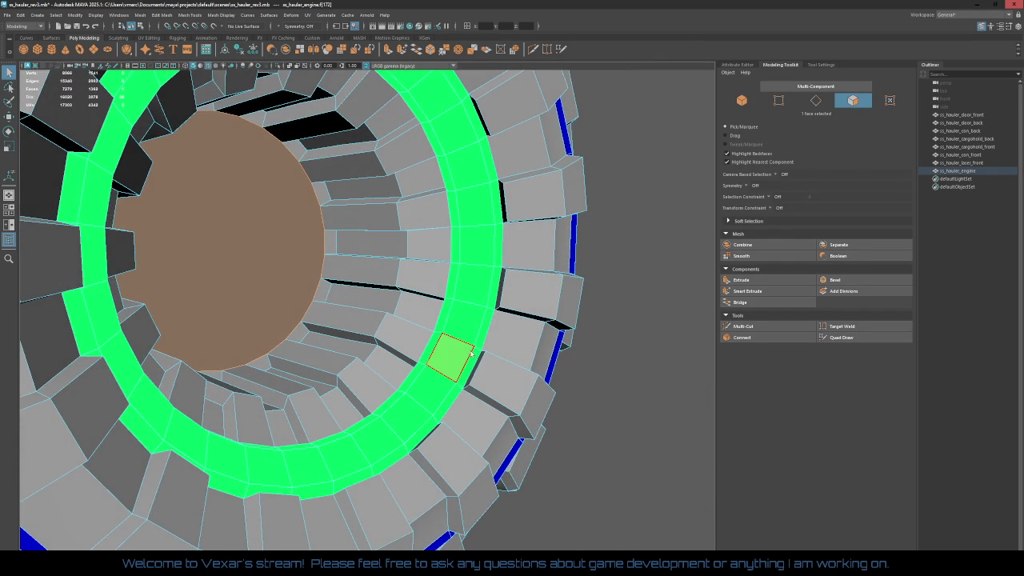
pyautogui.click(472, 353)
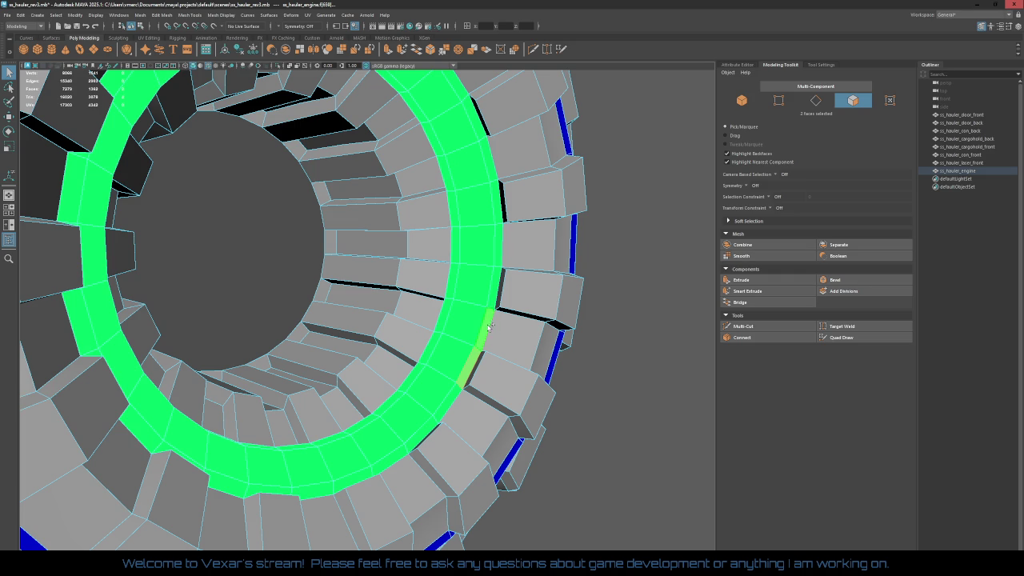
pyautogui.keyDown('shift'); pyautogui.doubleClick(493, 298); pyautogui.keyUp('shift')
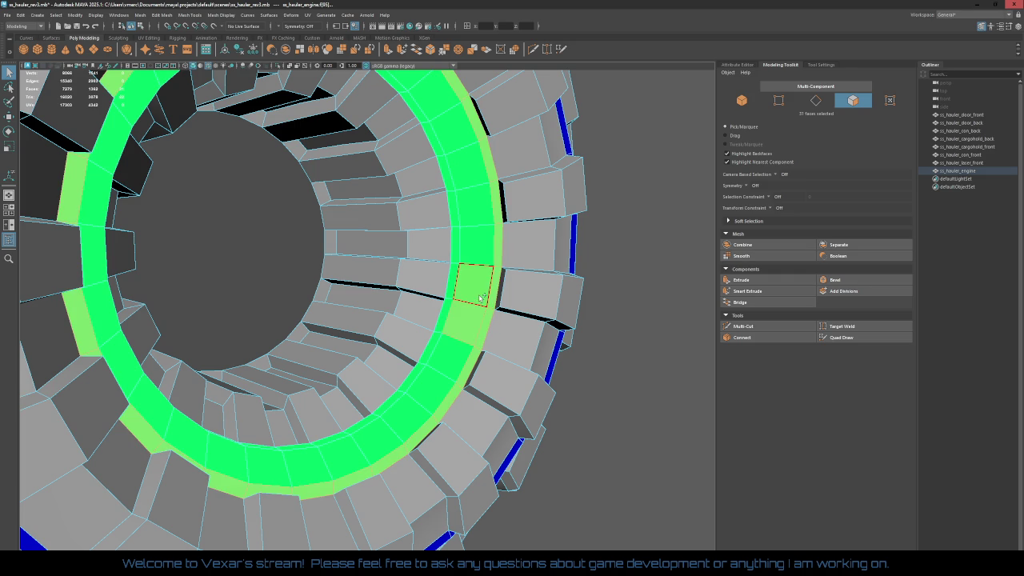
pyautogui.keyDown('shift'); pyautogui.doubleClick(484, 256); pyautogui.keyUp('shift')
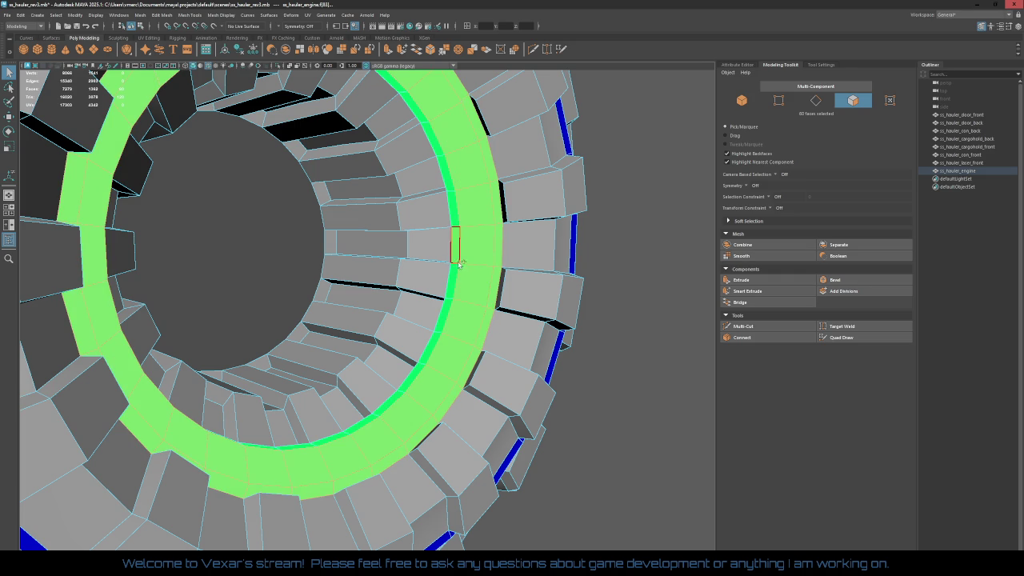
pyautogui.keyDown('shift'); pyautogui.doubleClick(452, 223); pyautogui.keyUp('shift')
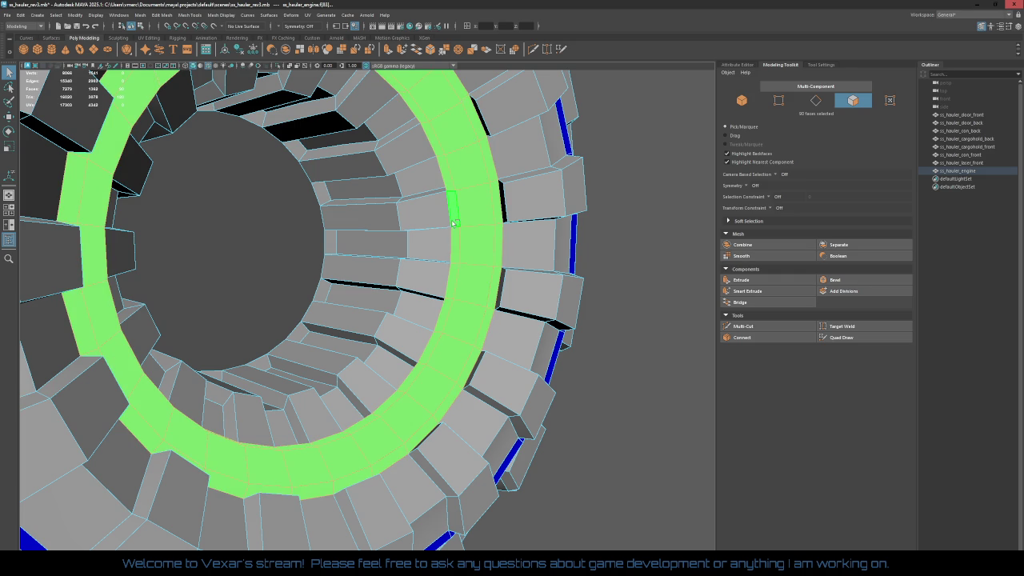
pyautogui.rightClick(474, 213)
pyautogui.moveTo(472, 431)
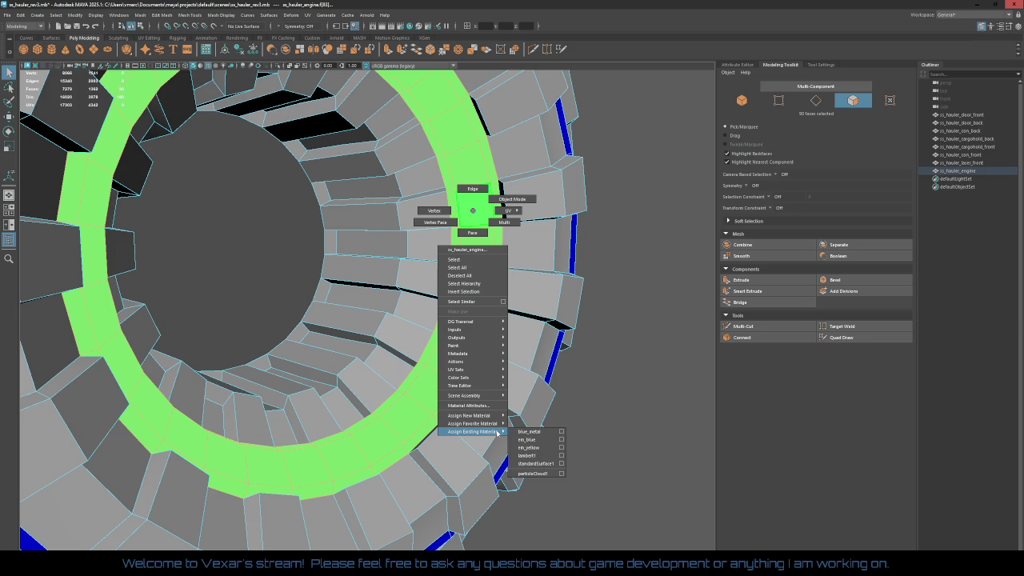
pyautogui.click(535, 439)
pyautogui.scroll(-3, 603, 380)
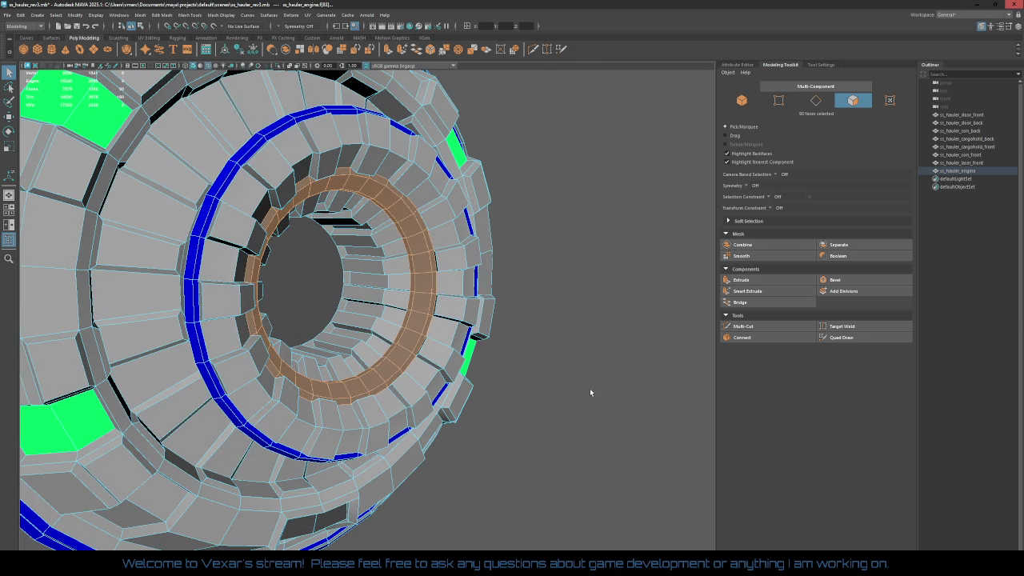
pyautogui.click(589, 388)
pyautogui.scroll(2, 556, 408)
# Step: Select the remaining green hull panels and assign em_yellow to them
pyautogui.moveTo(556, 408)
pyautogui.keyDown('alt'); pyautogui.mouseDown()
pyautogui.moveTo(445, 337)
pyautogui.moveTo(479, 320)
pyautogui.moveTo(480, 448)
pyautogui.mouseUp(); pyautogui.keyUp('alt')
pyautogui.click(500, 320)
pyautogui.keyDown('shift'); pyautogui.click(462, 306); pyautogui.keyUp('shift')
pyautogui.keyDown('shift'); pyautogui.click(471, 496); pyautogui.keyUp('shift')
pyautogui.keyDown('alt'); pyautogui.moveTo(472, 496); pyautogui.dragTo(477, 516); pyautogui.keyUp('alt')
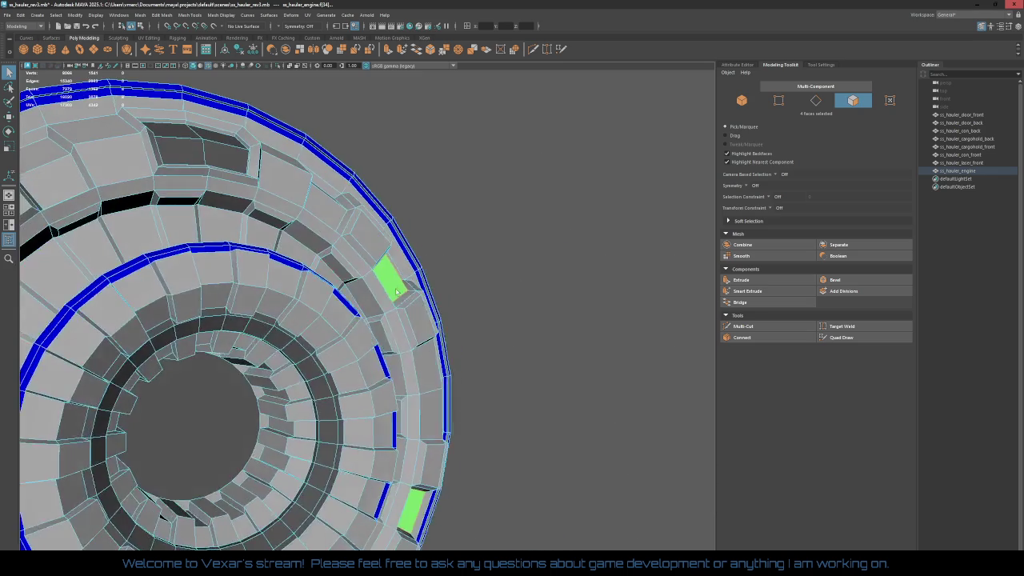
pyautogui.moveTo(318, 296)
pyautogui.keyDown('alt'); pyautogui.mouseDown()
pyautogui.moveTo(232, 239)
pyautogui.moveTo(264, 288)
pyautogui.mouseUp(); pyautogui.keyUp('alt')
pyautogui.keyDown('shift'); pyautogui.click(215, 227); pyautogui.keyUp('shift')
pyautogui.keyDown('shift'); pyautogui.click(296, 276); pyautogui.keyUp('shift')
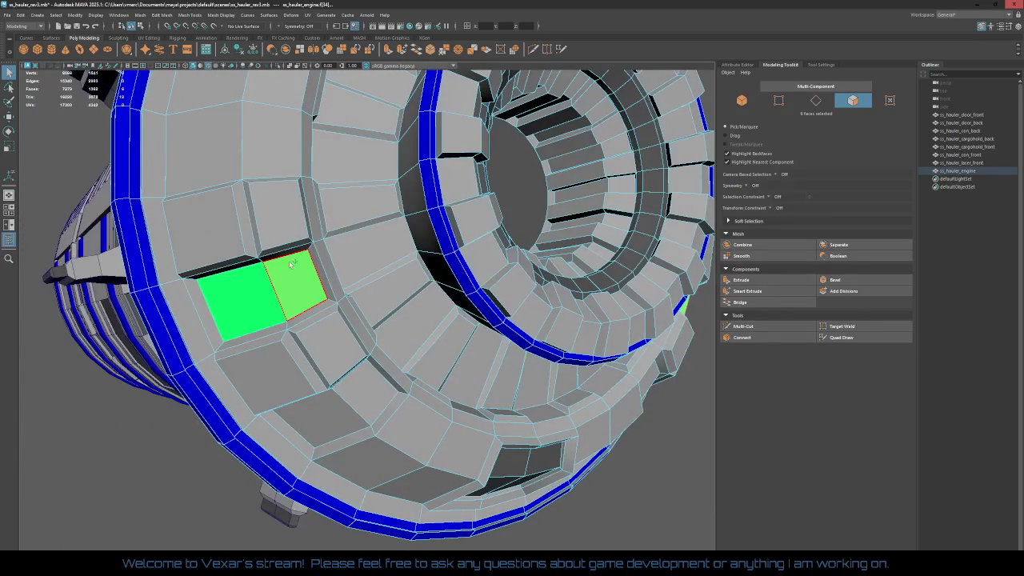
pyautogui.moveTo(242, 294); pyautogui.dragTo(265, 520, button='right')
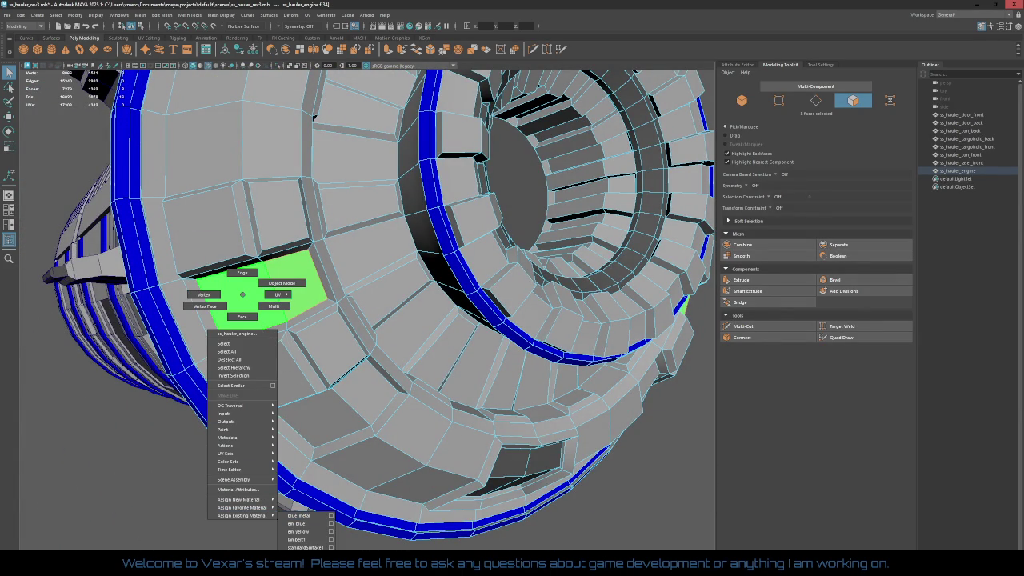
pyautogui.click(312, 531)
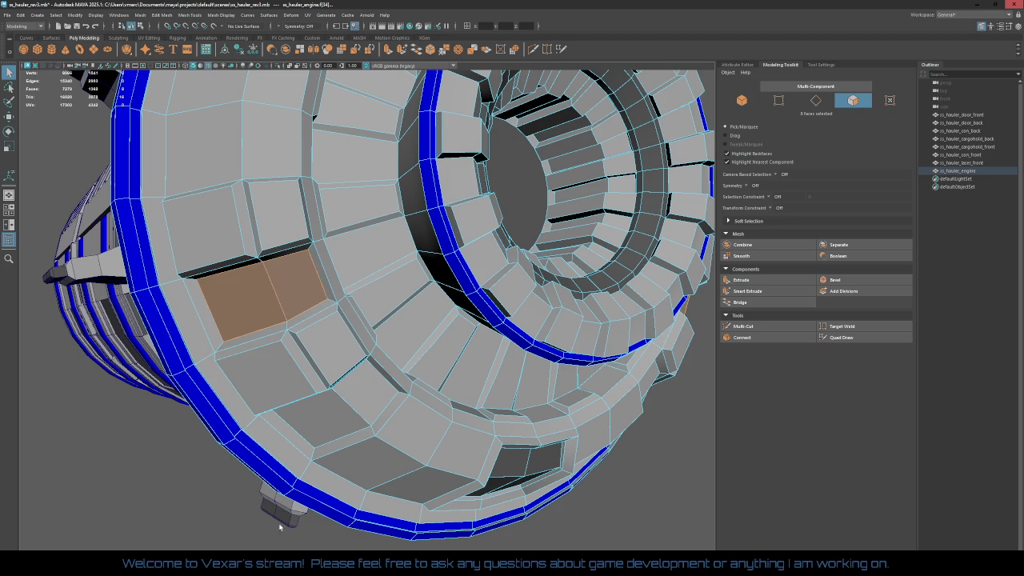
pyautogui.keyDown('alt'); pyautogui.moveTo(188, 471); pyautogui.dragTo(338, 451); pyautogui.keyUp('alt')
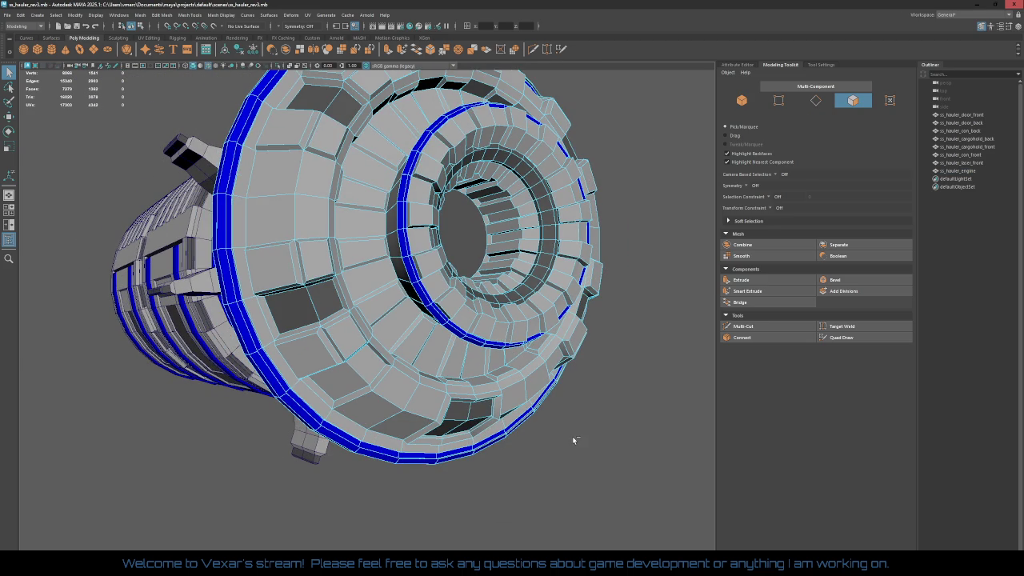
# Step: Select ss_hauler_engine in object mode and reset its transformations
pyautogui.moveTo(581, 415)
pyautogui.keyDown('alt'); pyautogui.mouseDown()
pyautogui.moveTo(431, 406)
pyautogui.moveTo(518, 390)
pyautogui.moveTo(370, 358)
pyautogui.moveTo(453, 392)
pyautogui.moveTo(395, 367)
pyautogui.moveTo(315, 292)
pyautogui.moveTo(385, 351)
pyautogui.moveTo(430, 231)
pyautogui.moveTo(592, 213)
pyautogui.moveTo(597, 229)
pyautogui.moveTo(675, 268)
pyautogui.moveTo(621, 299)
pyautogui.moveTo(365, 384)
pyautogui.mouseUp(); pyautogui.keyUp('alt')
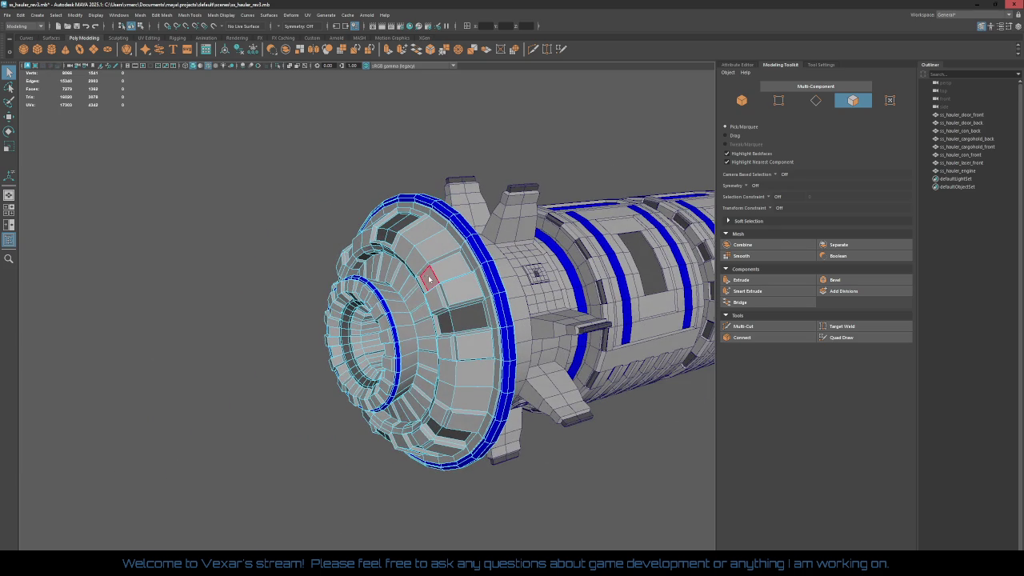
pyautogui.moveTo(429, 278); pyautogui.dragTo(474, 264, button='right')
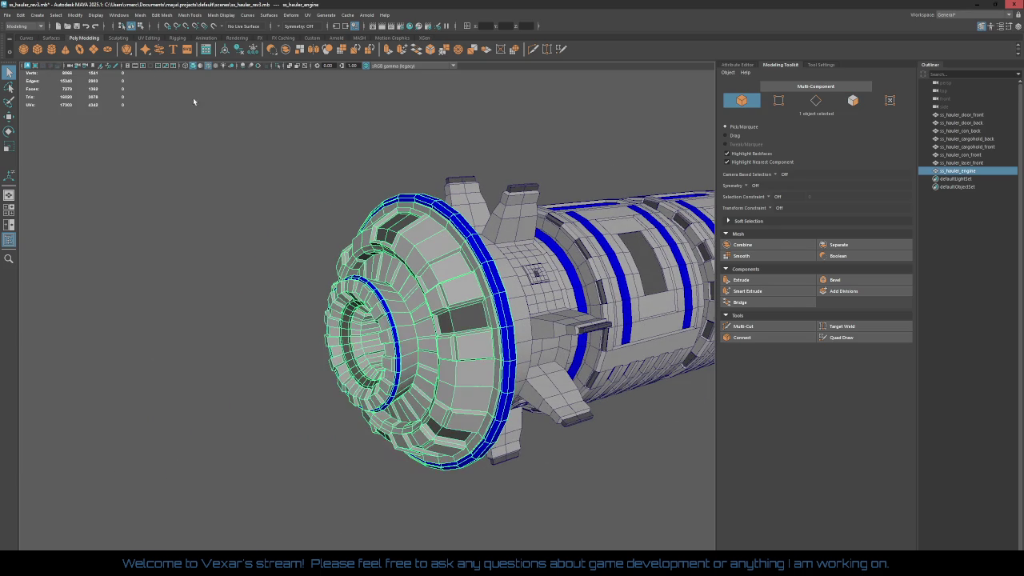
pyautogui.click(76, 20)
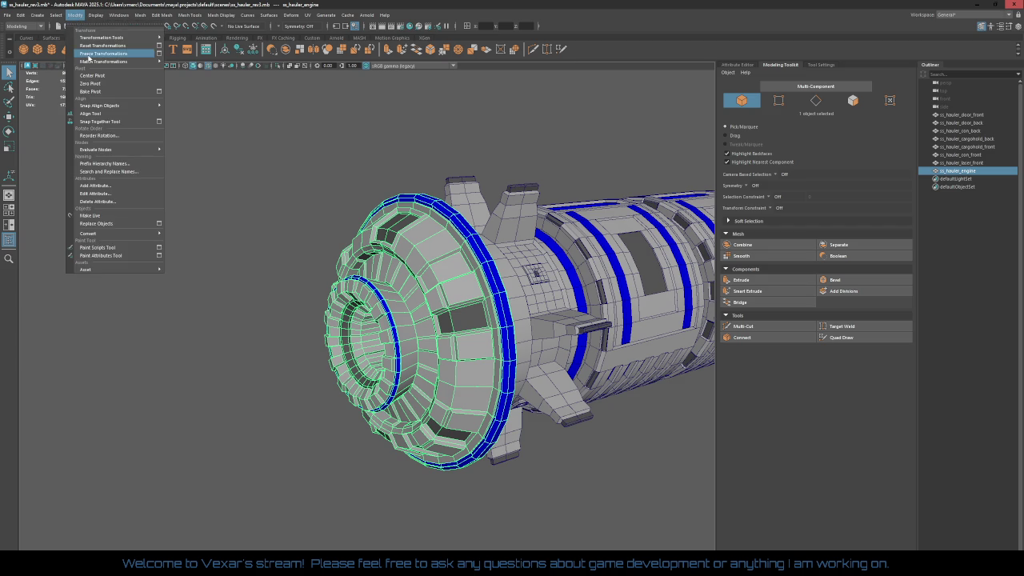
pyautogui.click(90, 58)
pyautogui.click(75, 15)
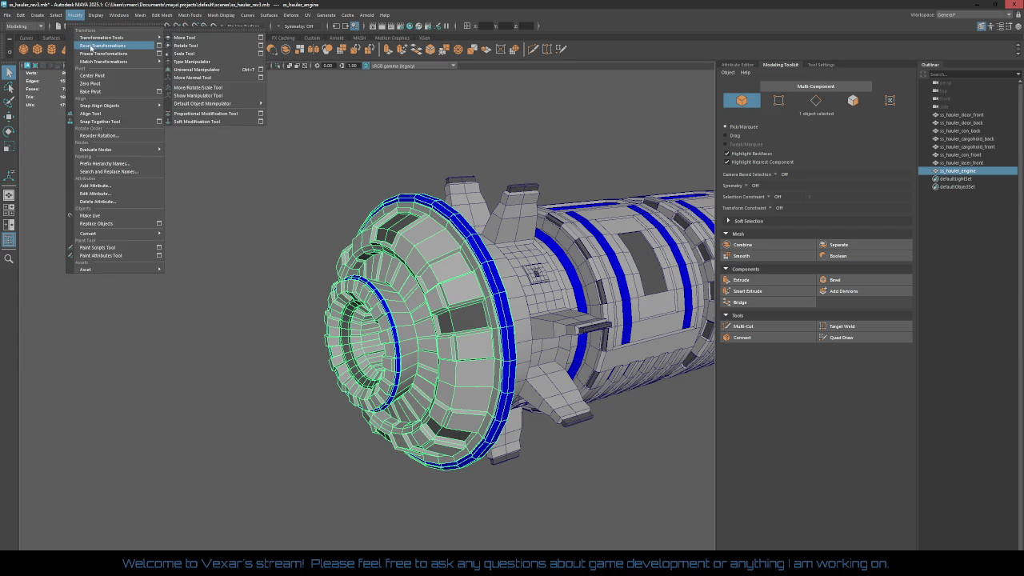
# Step: Delete all construction history in the scene
pyautogui.click(22, 15)
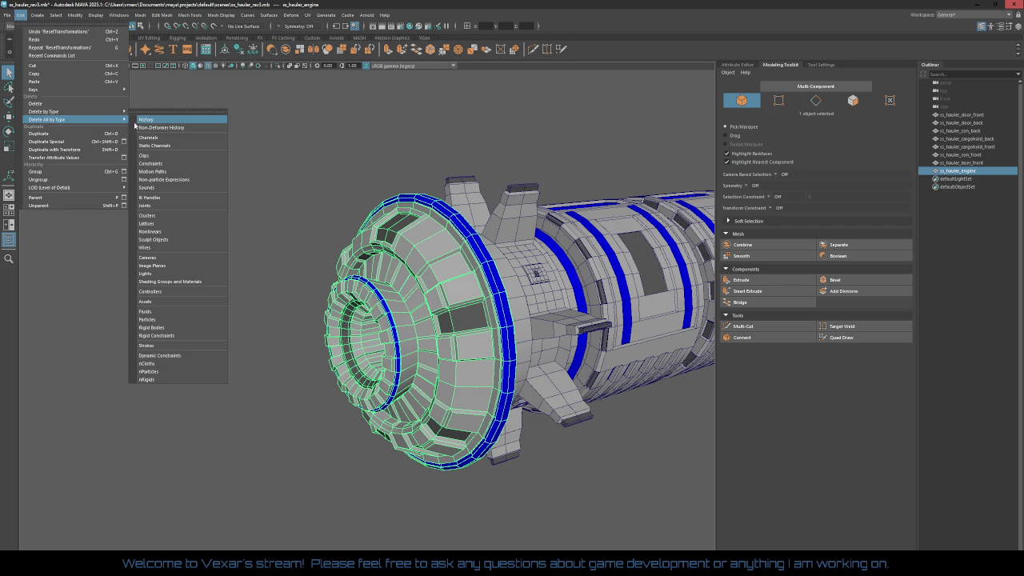
pyautogui.click(176, 121)
pyautogui.click(261, 174)
pyautogui.keyDown('alt'); pyautogui.moveTo(269, 175); pyautogui.dragTo(345, 115); pyautogui.keyUp('alt')
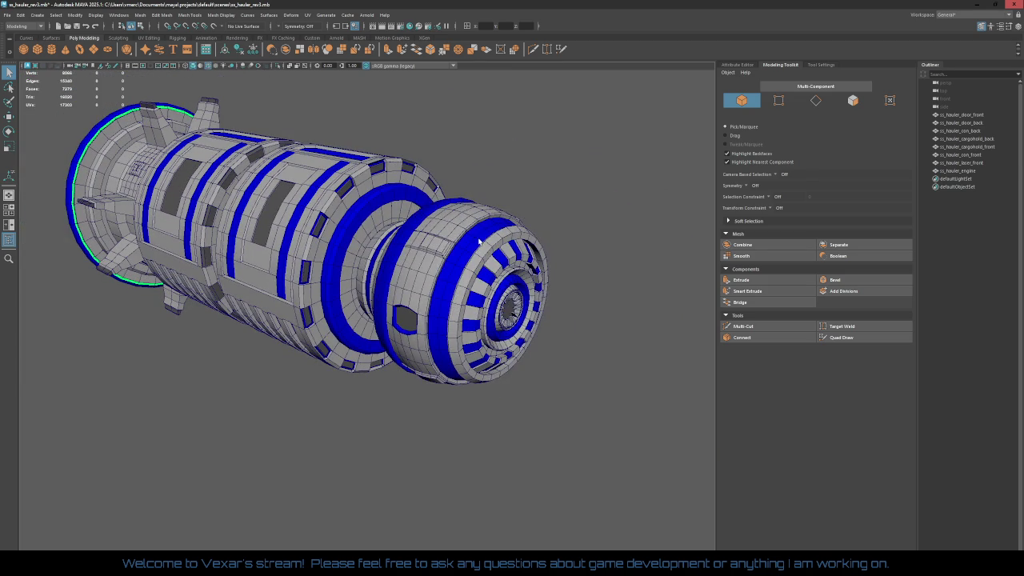
# Step: Select ss_hauler_laser_front and reset its transformations
pyautogui.click(478, 241)
pyautogui.click(80, 19)
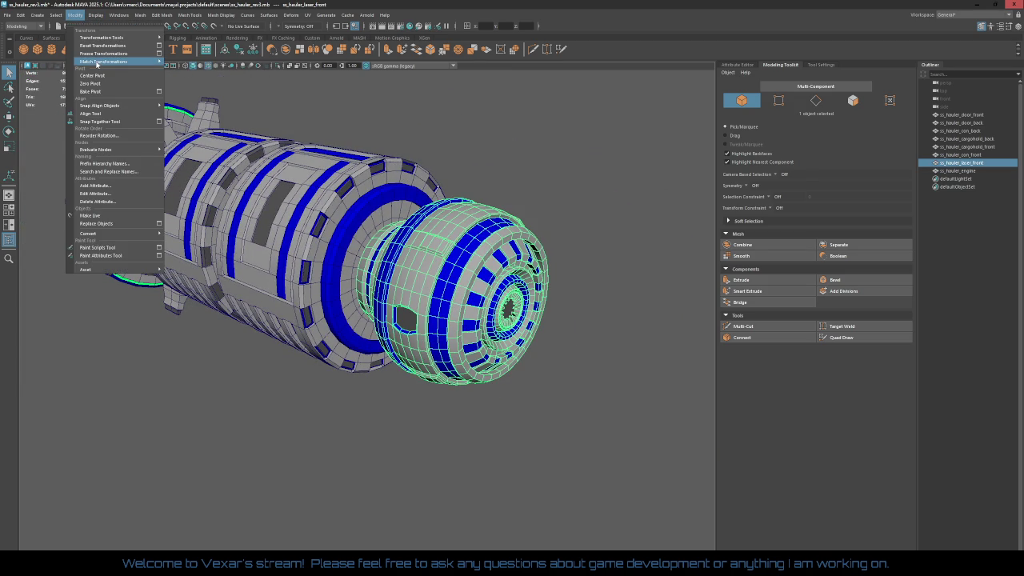
pyautogui.click(94, 48)
pyautogui.click(80, 20)
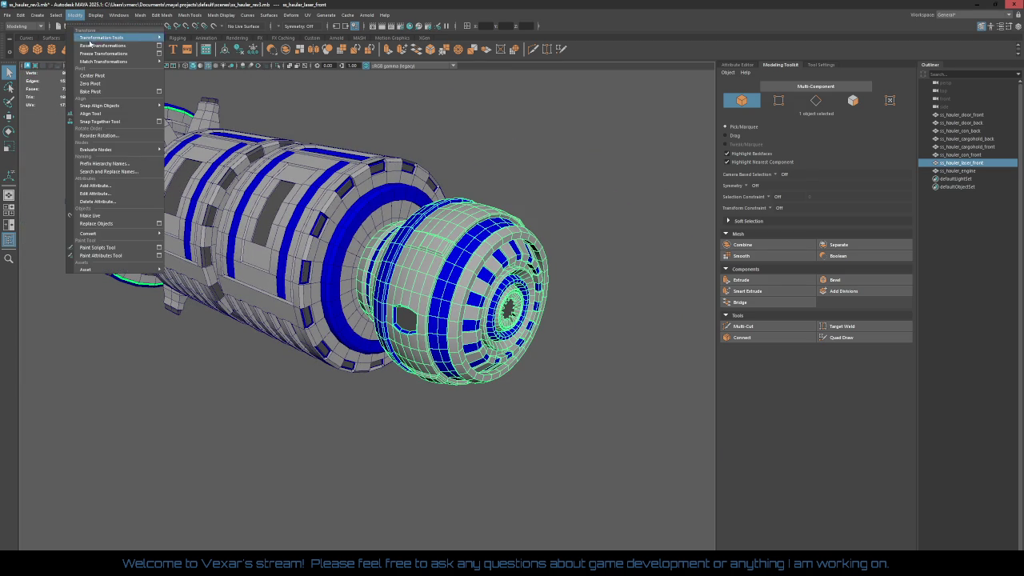
pyautogui.click(94, 46)
# Step: Delete all scene history and reselect the laser front mesh
pyautogui.click(22, 15)
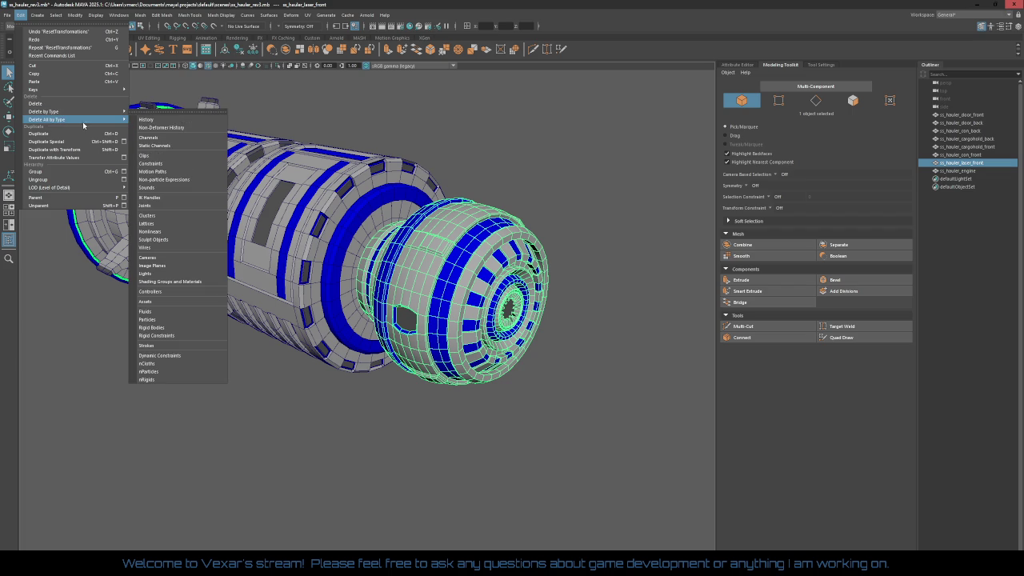
pyautogui.moveTo(48, 119)
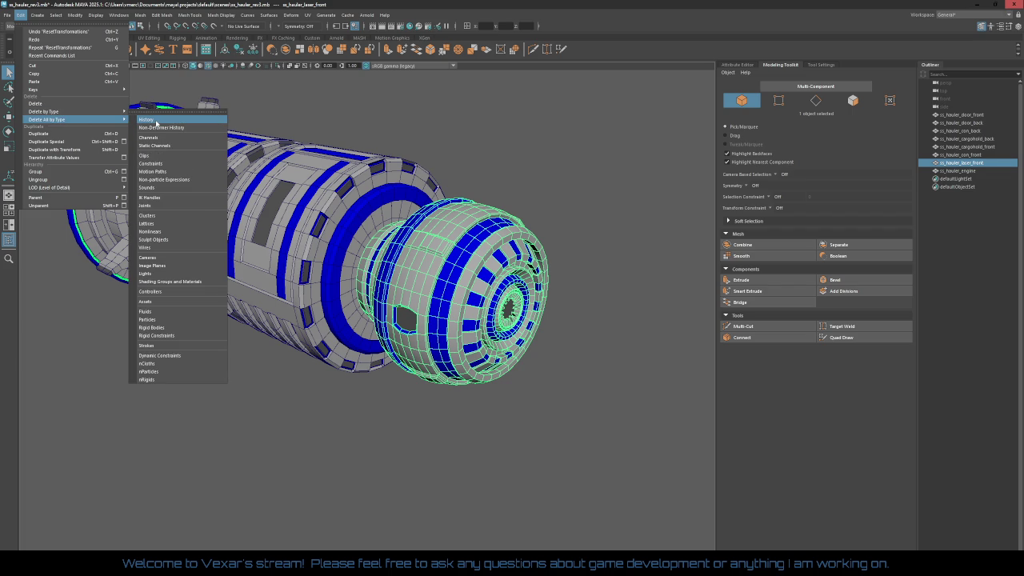
pyautogui.click(156, 123)
pyautogui.click(557, 171)
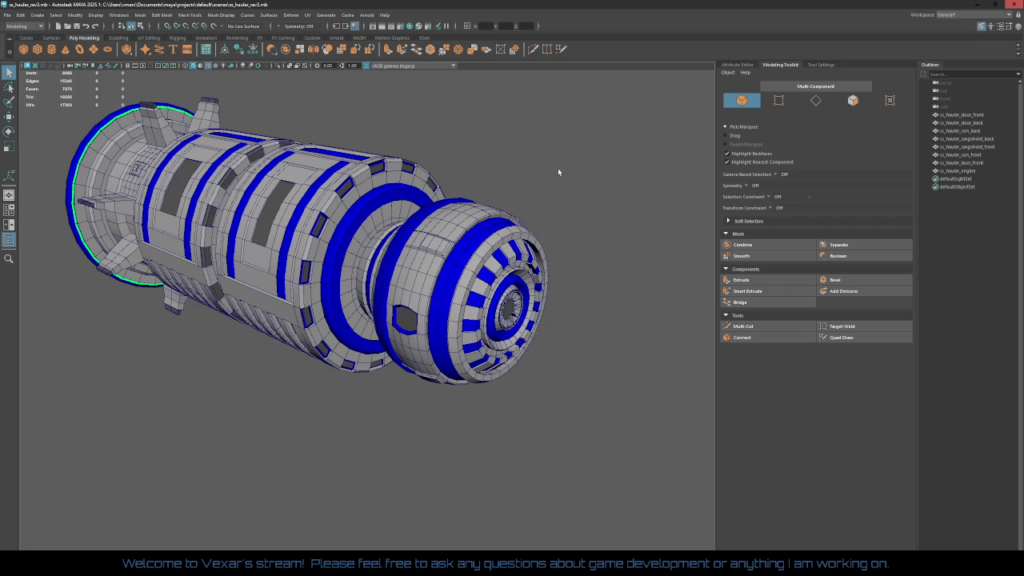
pyautogui.click(472, 282)
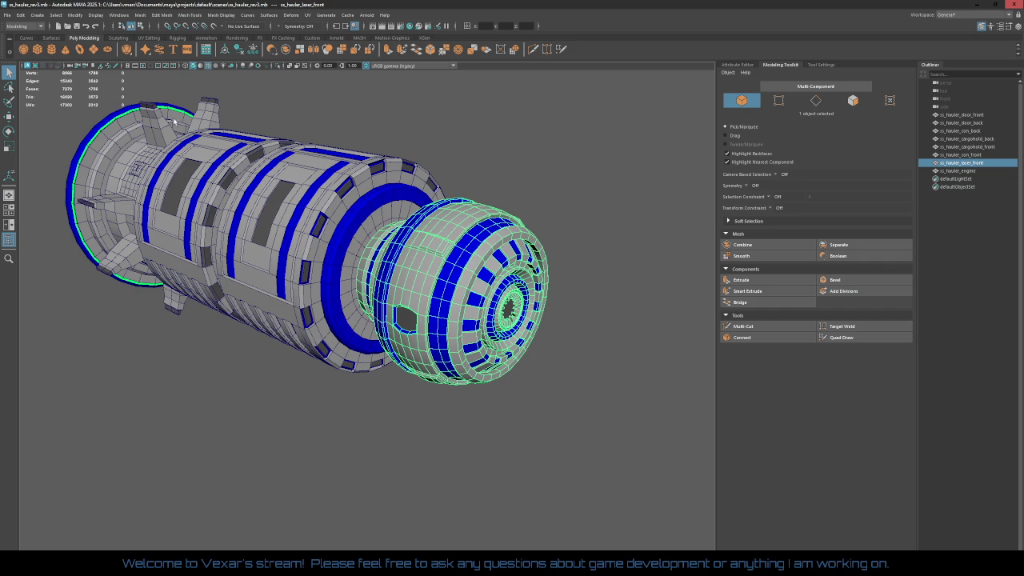
# Step: Export the selection to Desktop\CT\MayaExports as ss_hauler_laser_front.fbx, overwriting the old file
pyautogui.click(7, 18)
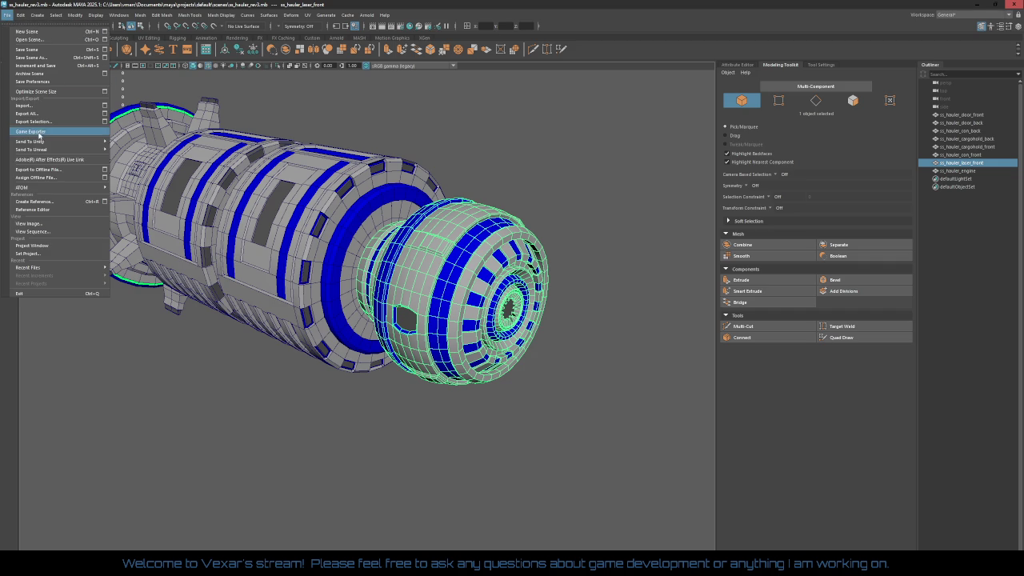
pyautogui.click(45, 122)
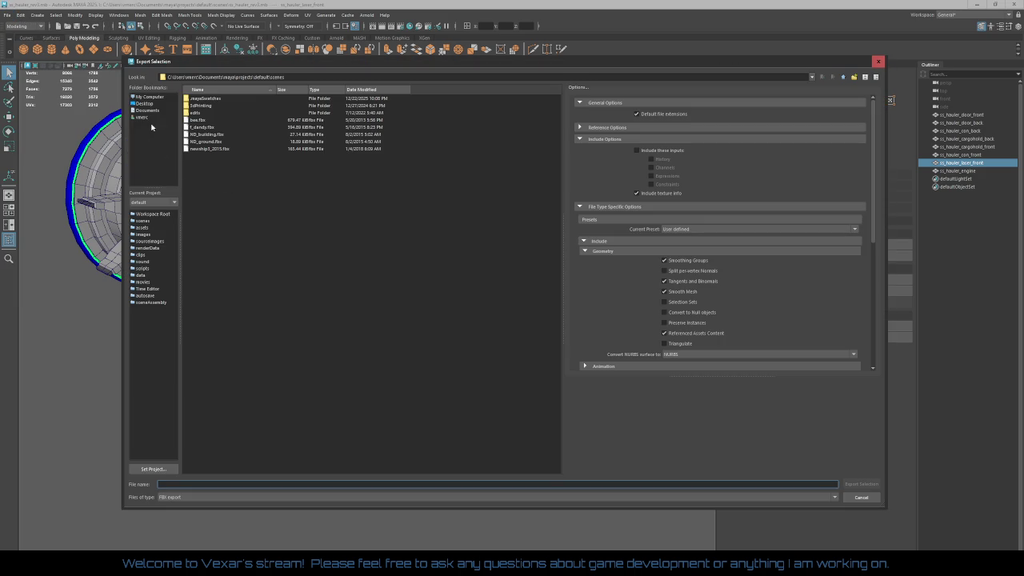
pyautogui.click(145, 104)
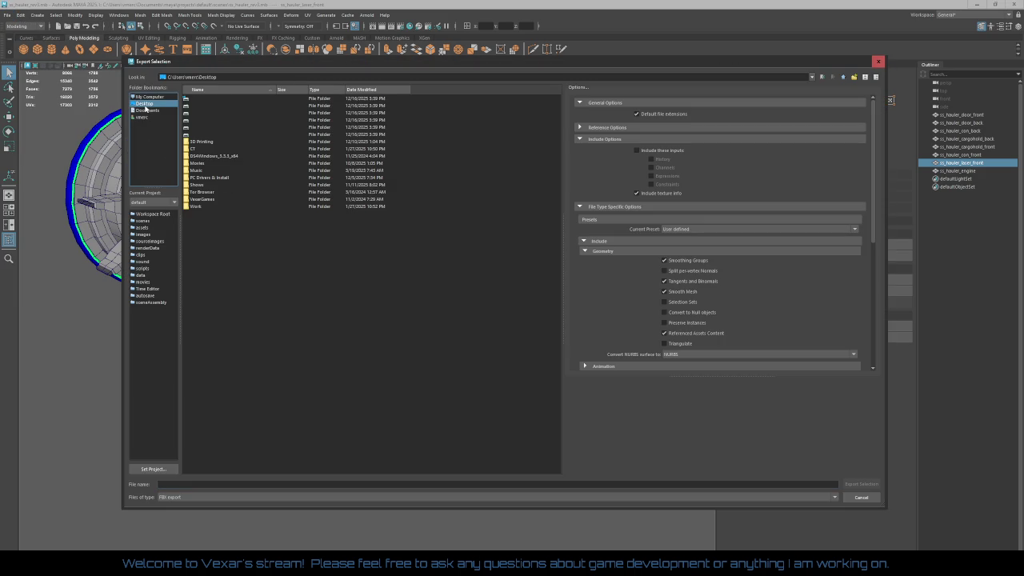
pyautogui.doubleClick(196, 152)
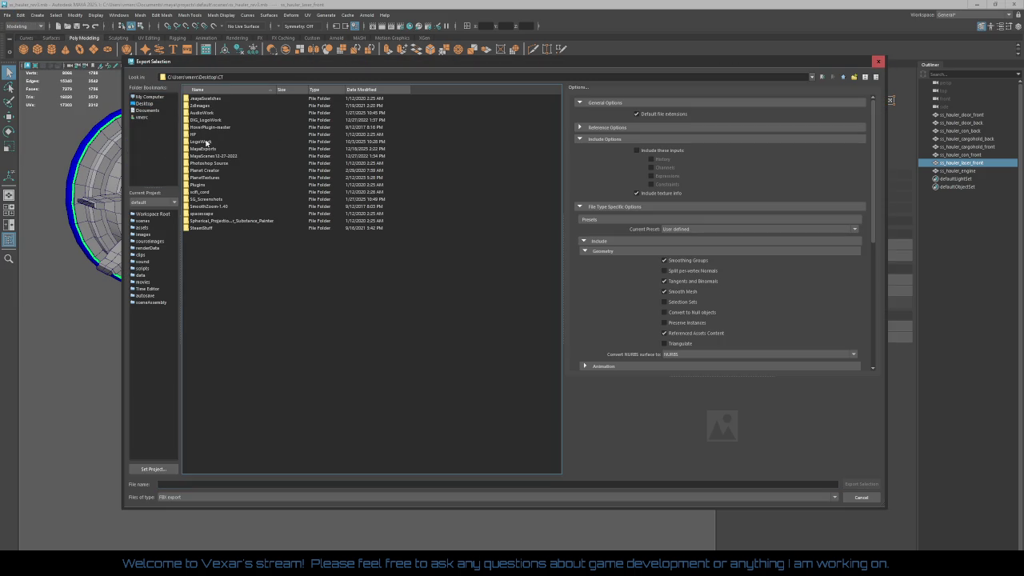
pyautogui.doubleClick(201, 148)
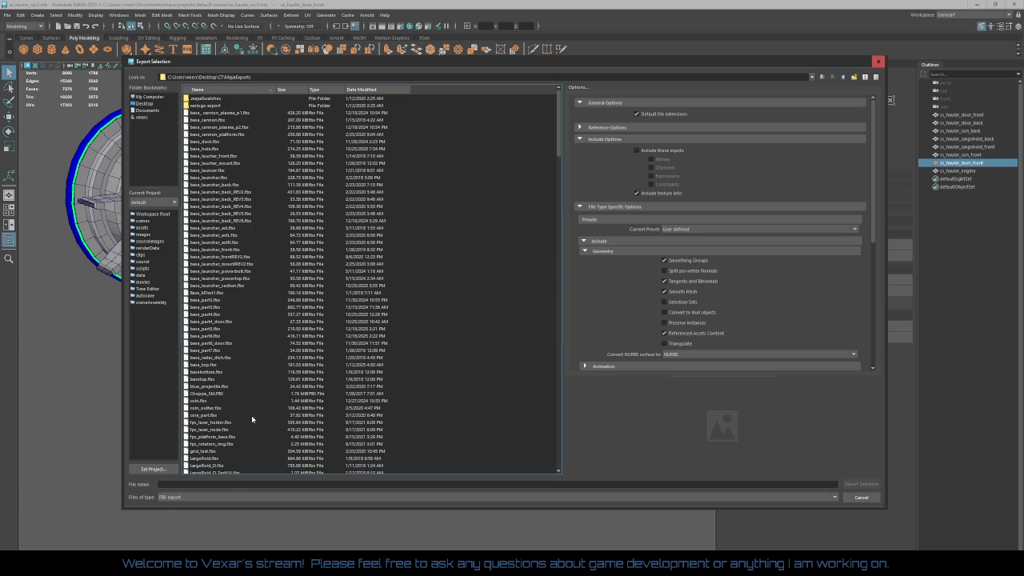
pyautogui.click(216, 484)
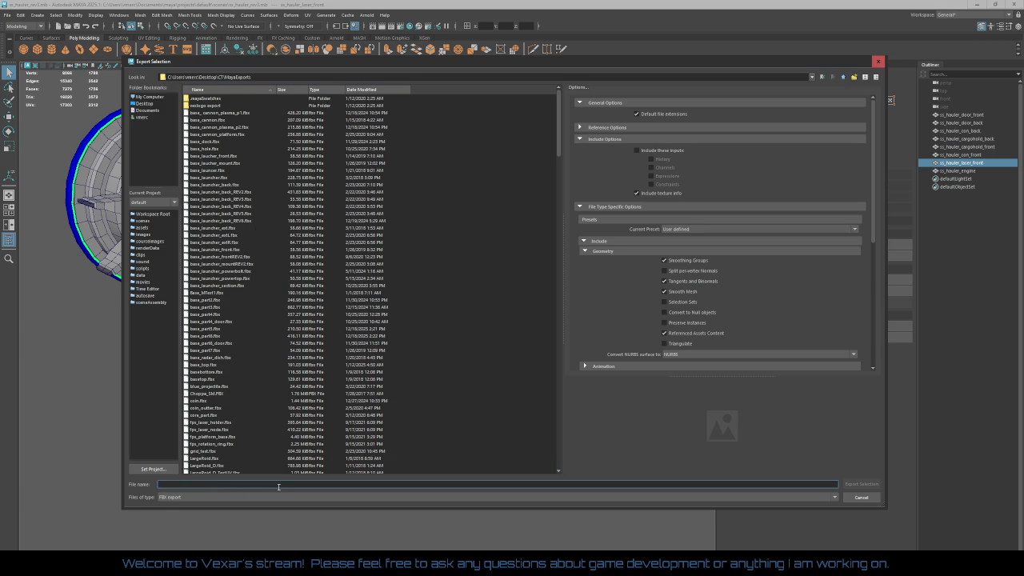
pyautogui.write('ss_')
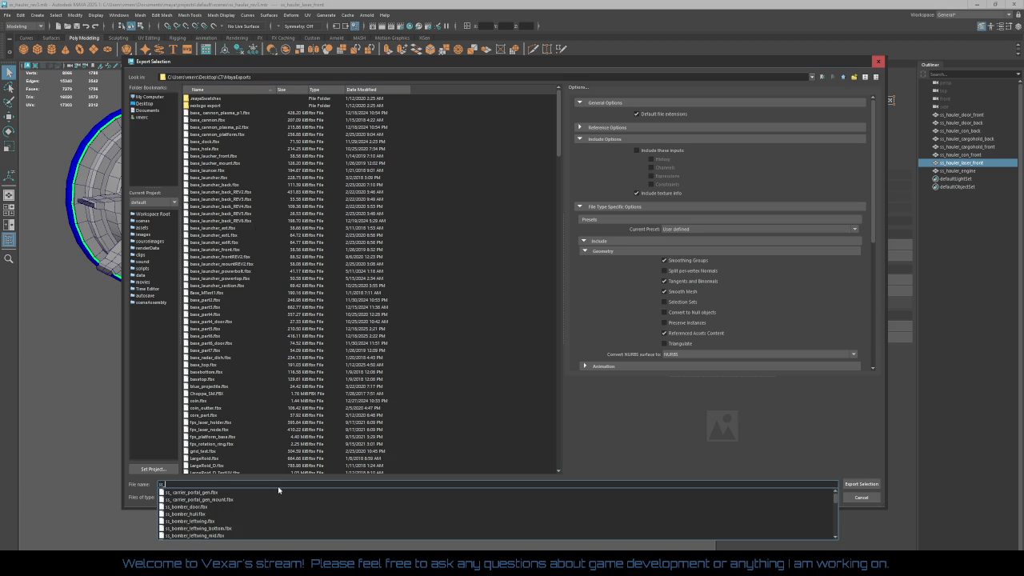
pyautogui.write('haul')
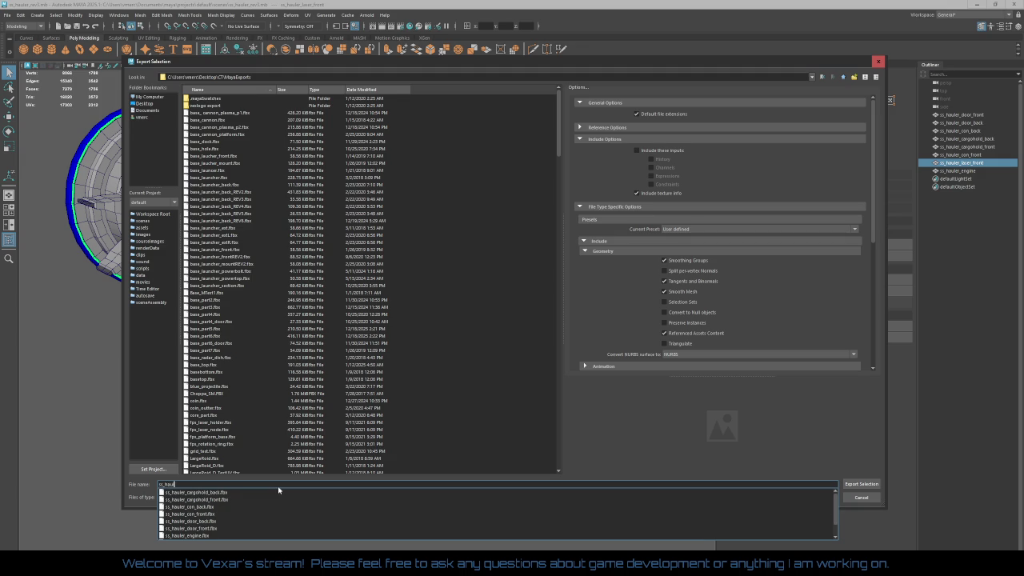
pyautogui.write('er')
pyautogui.scroll(-1, 258, 502)
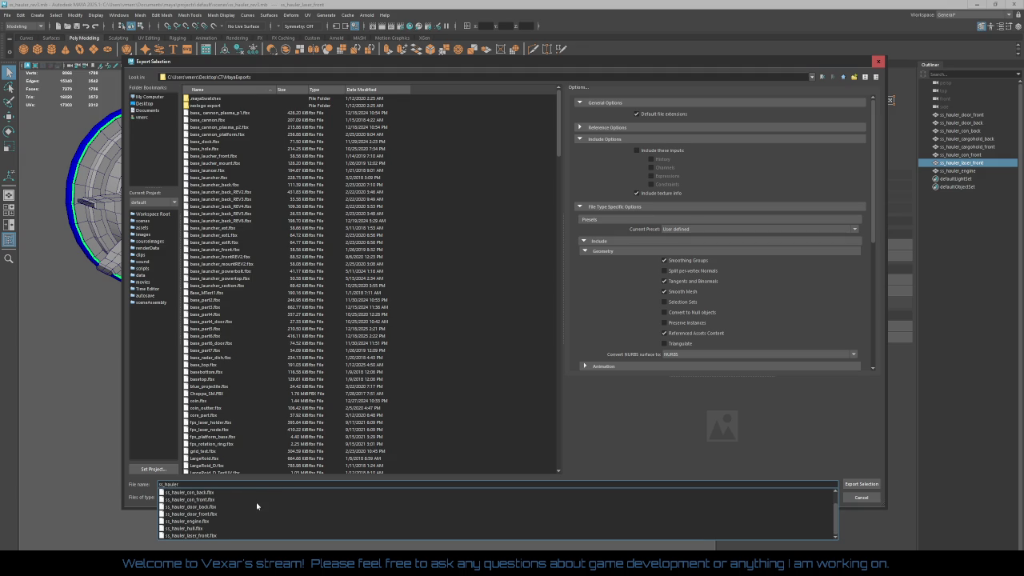
pyautogui.click(191, 535)
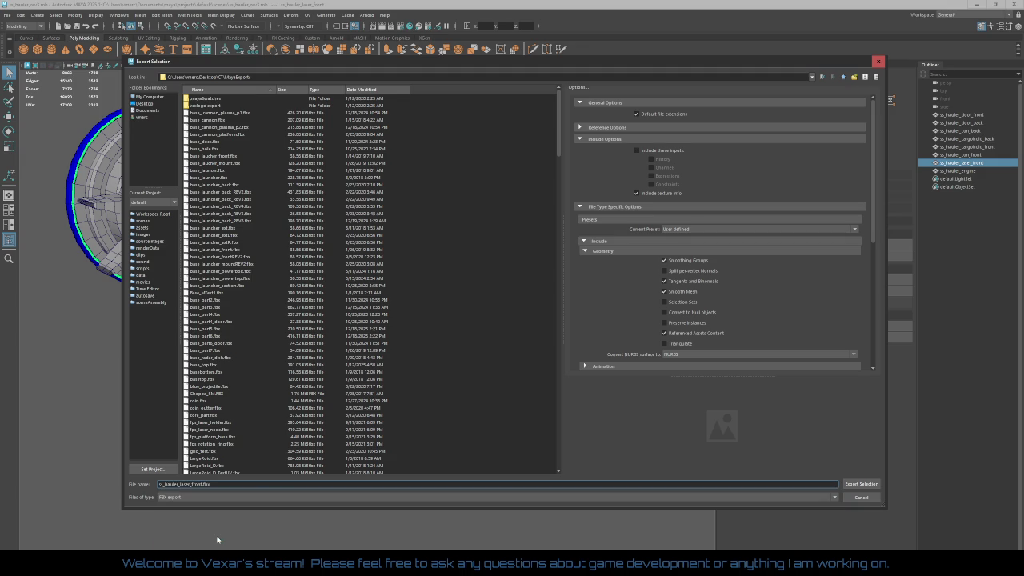
pyautogui.click(865, 488)
pyautogui.click(482, 293)
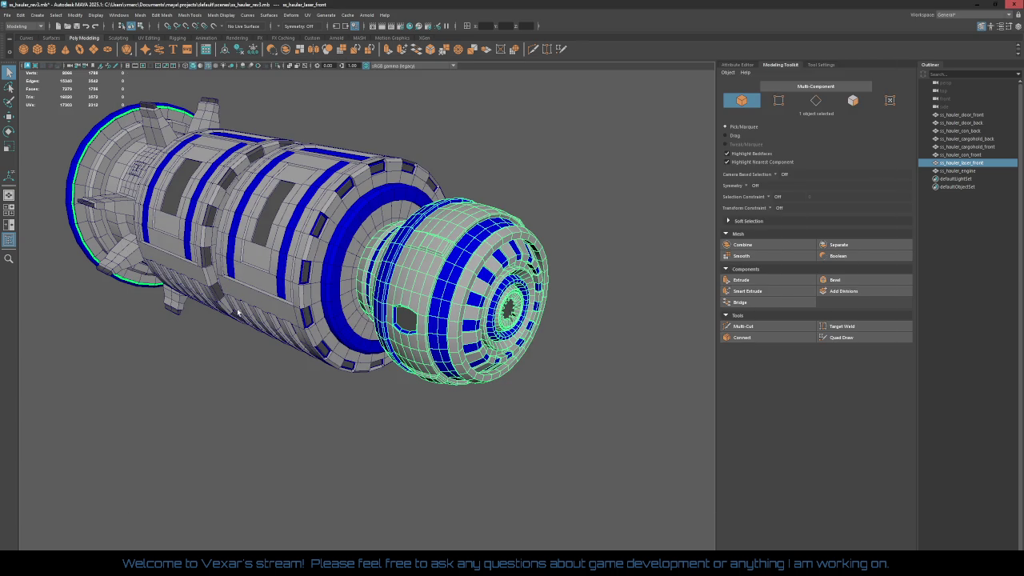
# Step: Orbit to the rear ring and put the engine mesh into face selection mode
pyautogui.click(279, 400)
pyautogui.scroll(3, 514, 482)
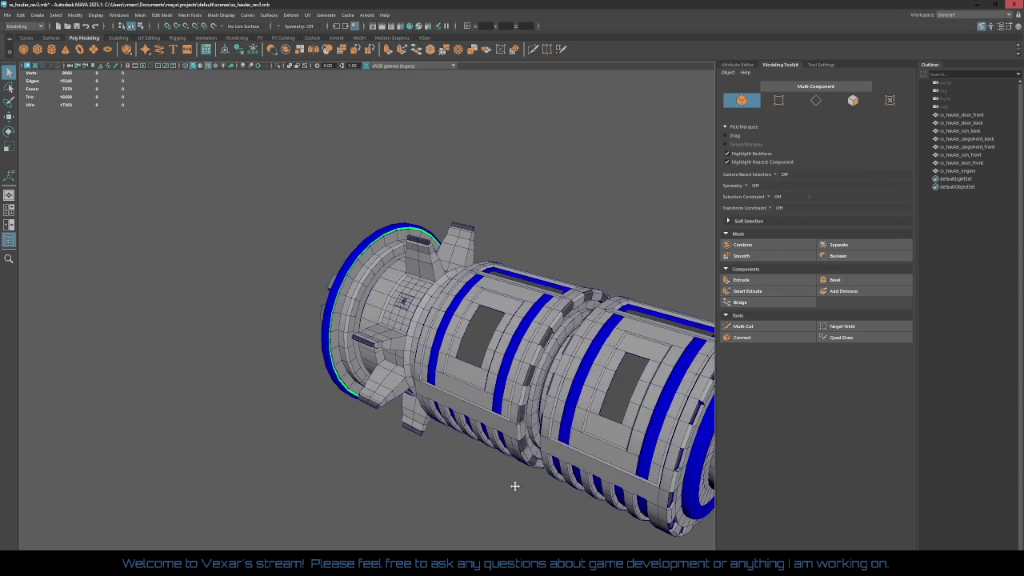
pyautogui.scroll(2, 365, 372)
pyautogui.scroll(2, 333, 315)
pyautogui.scroll(2, 327, 317)
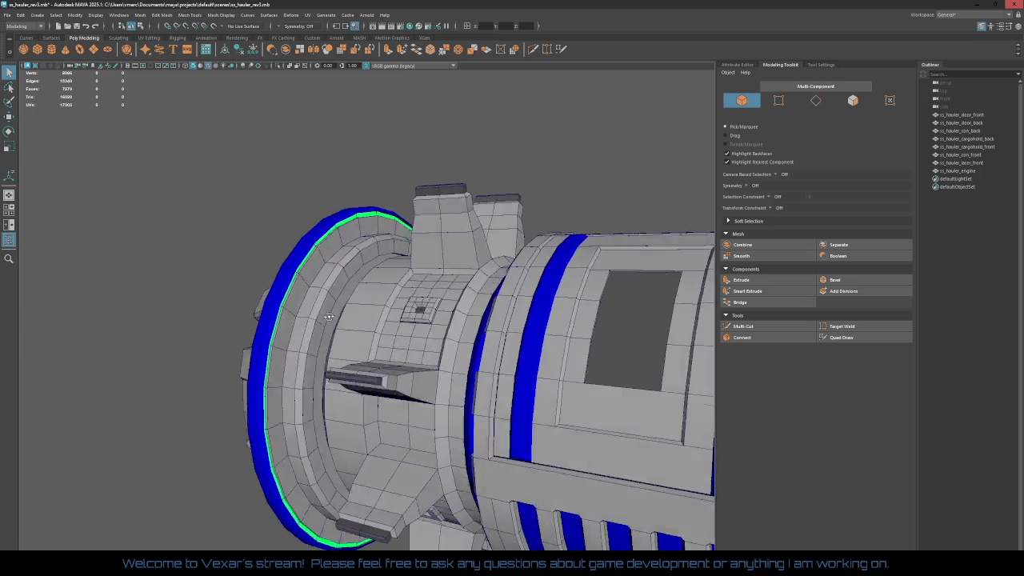
pyautogui.moveTo(328, 316)
pyautogui.keyDown('alt'); pyautogui.mouseDown()
pyautogui.moveTo(267, 299)
pyautogui.moveTo(568, 306)
pyautogui.moveTo(485, 315)
pyautogui.moveTo(535, 290)
pyautogui.moveTo(480, 283)
pyautogui.moveTo(491, 292)
pyautogui.moveTo(455, 274)
pyautogui.moveTo(507, 315)
pyautogui.moveTo(468, 256)
pyautogui.moveTo(283, 206)
pyautogui.moveTo(264, 229)
pyautogui.moveTo(247, 212)
pyautogui.moveTo(278, 337)
pyautogui.mouseUp(); pyautogui.keyUp('alt')
pyautogui.scroll(2, 242, 263)
pyautogui.scroll(1, 287, 289)
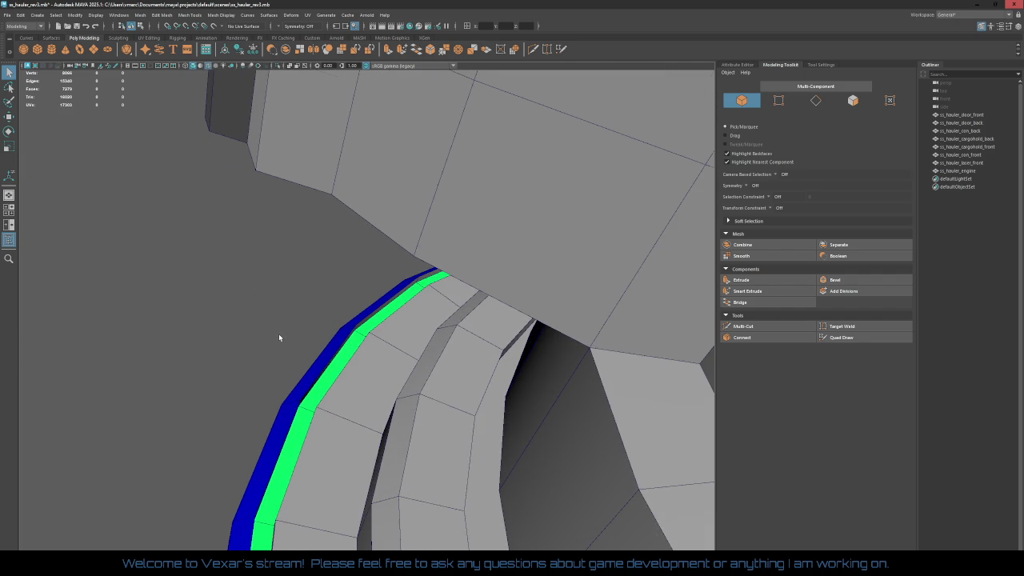
pyautogui.click(367, 395)
pyautogui.moveTo(365, 392); pyautogui.dragTo(364, 367, button='right')
pyautogui.click(364, 368)
pyautogui.press('f')
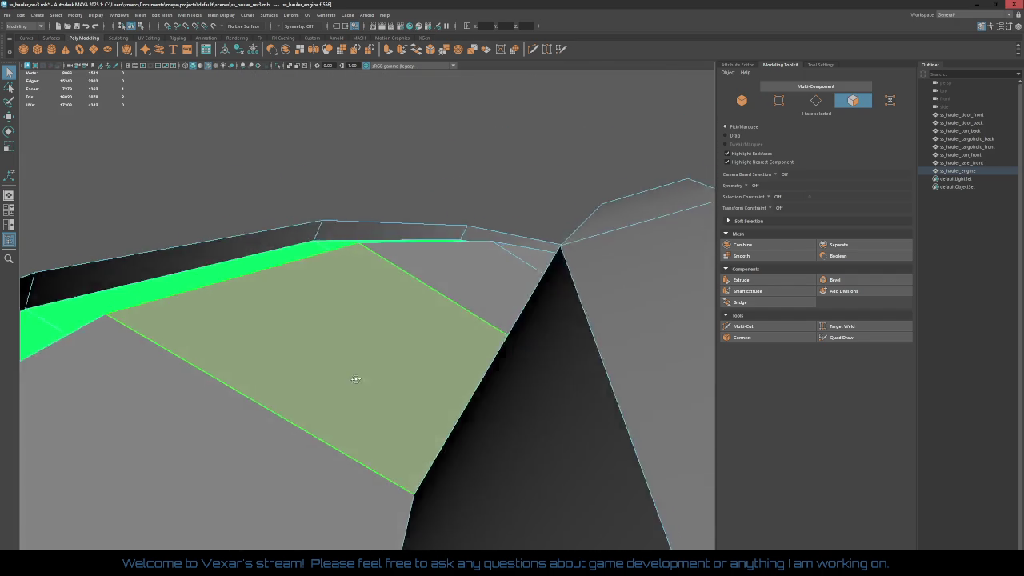
# Step: Loop-select the 30-face green strip and assign em_yellow to it
pyautogui.keyDown('alt'); pyautogui.moveTo(356, 379); pyautogui.dragTo(252, 233); pyautogui.keyUp('alt')
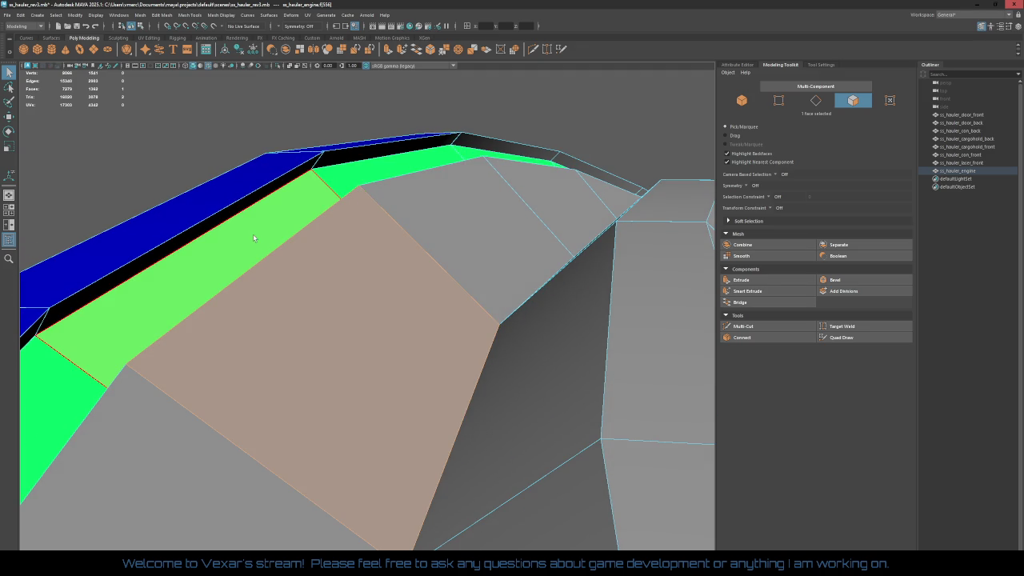
pyautogui.click(252, 234)
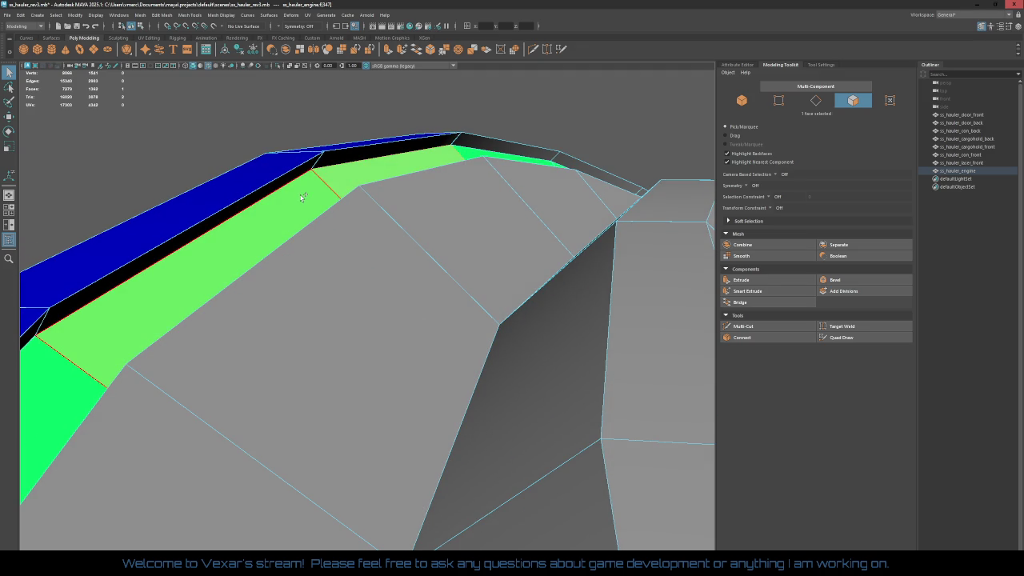
pyautogui.keyDown('shift'); pyautogui.doubleClick(64, 378); pyautogui.keyUp('shift')
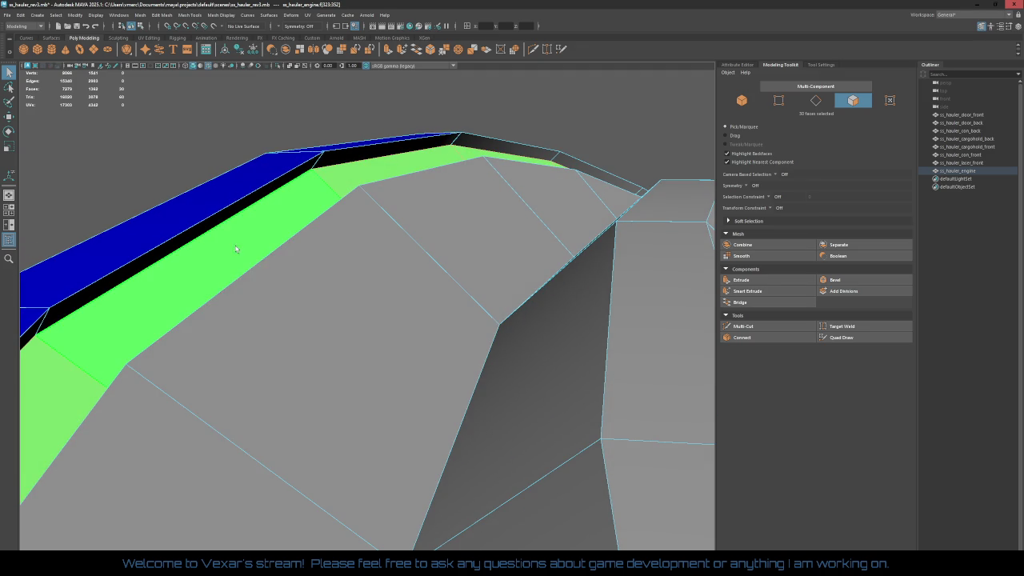
pyautogui.moveTo(236, 249); pyautogui.dragTo(299, 481, button='right')
# Step: Orbit around the engine to inspect its front and rear rings
pyautogui.moveTo(309, 374)
pyautogui.keyDown('alt'); pyautogui.mouseDown()
pyautogui.moveTo(317, 403)
pyautogui.moveTo(357, 363)
pyautogui.moveTo(388, 354)
pyautogui.moveTo(263, 384)
pyautogui.moveTo(327, 391)
pyautogui.mouseUp(); pyautogui.keyUp('alt')
pyautogui.scroll(-5, 390, 352)
pyautogui.scroll(5, 327, 391)
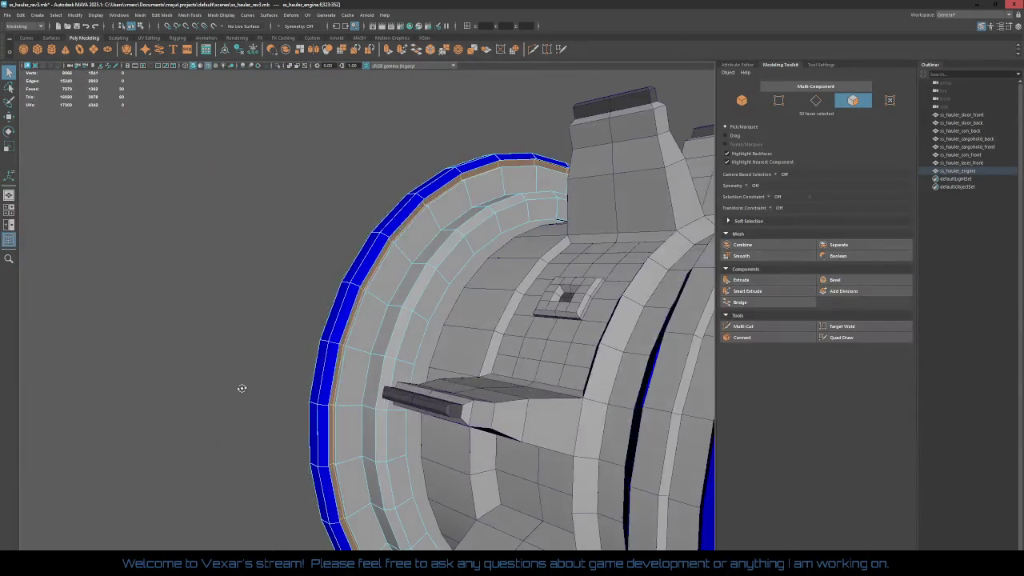
pyautogui.keyDown('alt'); pyautogui.moveTo(259, 389); pyautogui.dragTo(310, 391); pyautogui.keyUp('alt')
pyautogui.scroll(-5, 267, 386)
pyautogui.scroll(5, 310, 391)
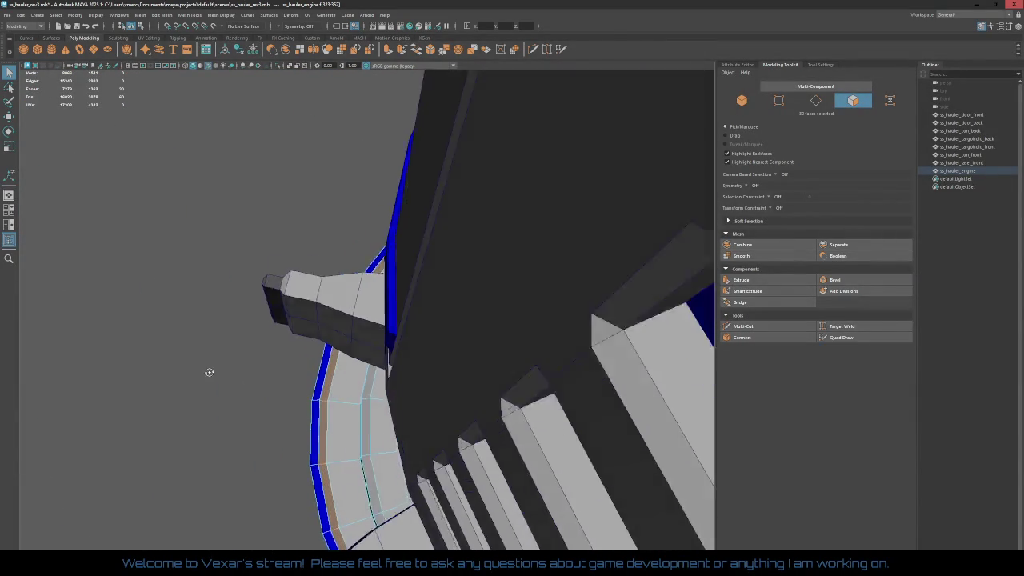
pyautogui.moveTo(208, 373)
pyautogui.keyDown('alt'); pyautogui.mouseDown()
pyautogui.moveTo(243, 360)
pyautogui.moveTo(288, 376)
pyautogui.mouseUp(); pyautogui.keyUp('alt')
pyautogui.scroll(-4, 242, 361)
pyautogui.scroll(-4, 288, 376)
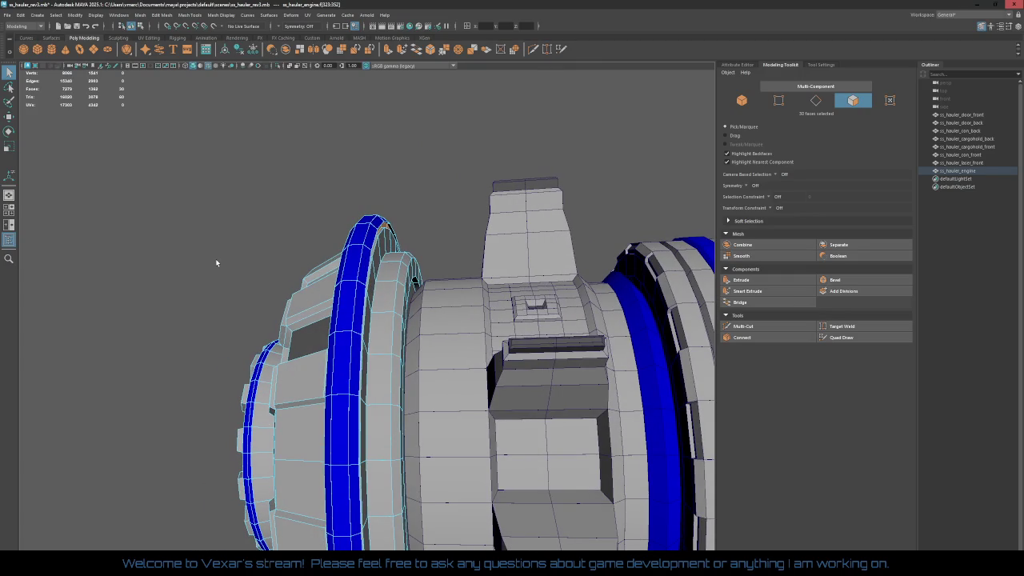
pyautogui.moveTo(240, 270)
pyautogui.keyDown('alt'); pyautogui.mouseDown()
pyautogui.moveTo(249, 308)
pyautogui.moveTo(336, 336)
pyautogui.mouseUp(); pyautogui.keyUp('alt')
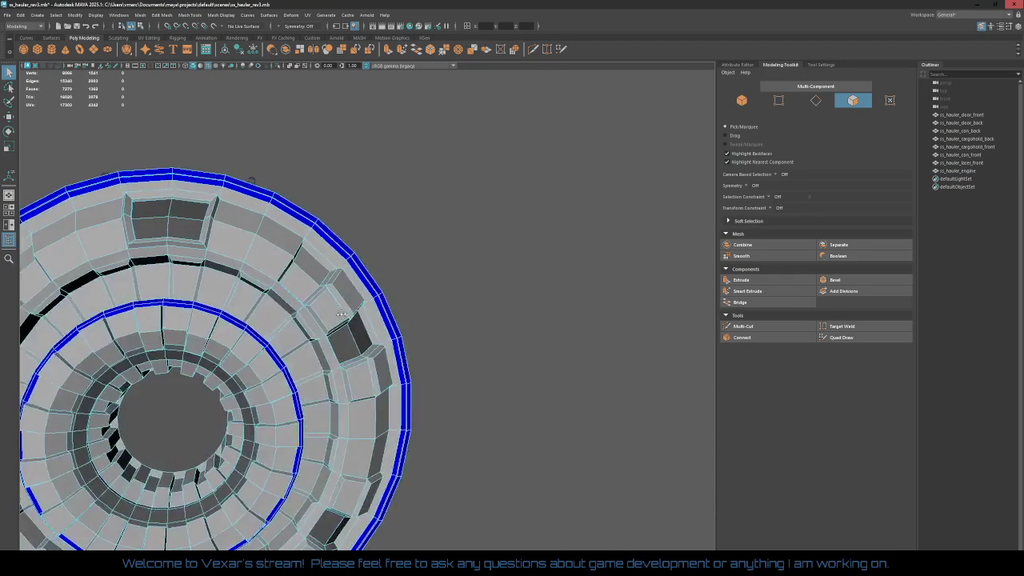
pyautogui.scroll(-5, 336, 336)
pyautogui.scroll(3, 400, 344)
pyautogui.moveTo(432, 344)
pyautogui.keyDown('alt'); pyautogui.mouseDown()
pyautogui.moveTo(464, 349)
pyautogui.moveTo(389, 315)
pyautogui.moveTo(334, 345)
pyautogui.moveTo(366, 331)
pyautogui.moveTo(424, 361)
pyautogui.mouseUp(); pyautogui.keyUp('alt')
# Step: Select the ss_hauler_engine ring and reset its transformations
pyautogui.scroll(4, 389, 315)
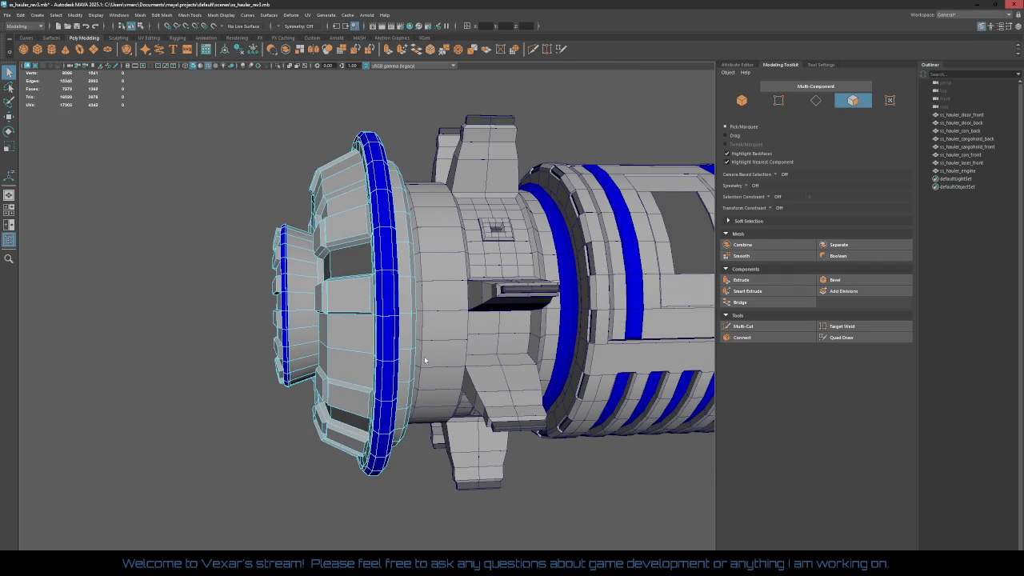
pyautogui.click(450, 306)
pyautogui.click(356, 254)
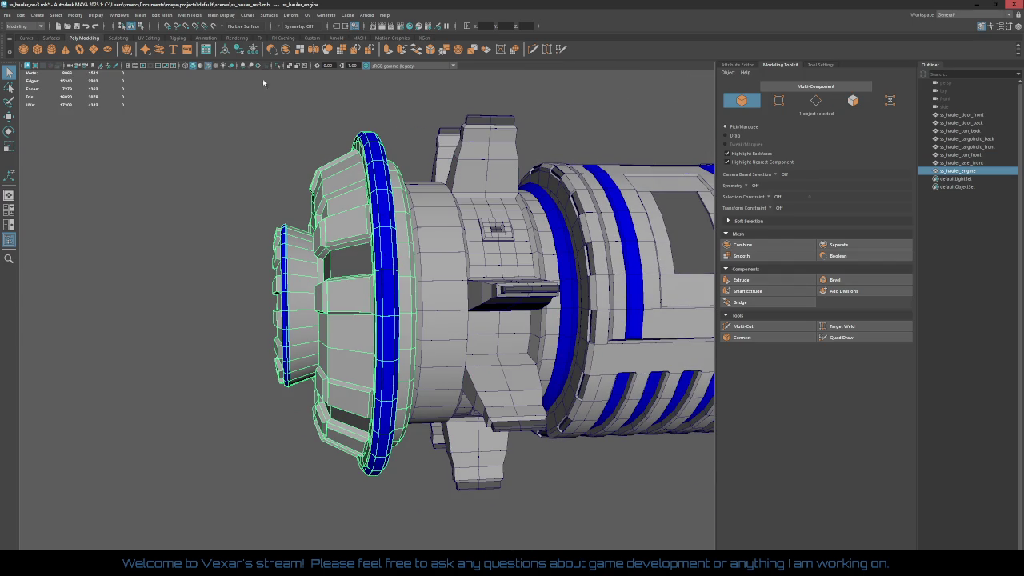
pyautogui.click(81, 17)
pyautogui.click(77, 15)
pyautogui.click(77, 15)
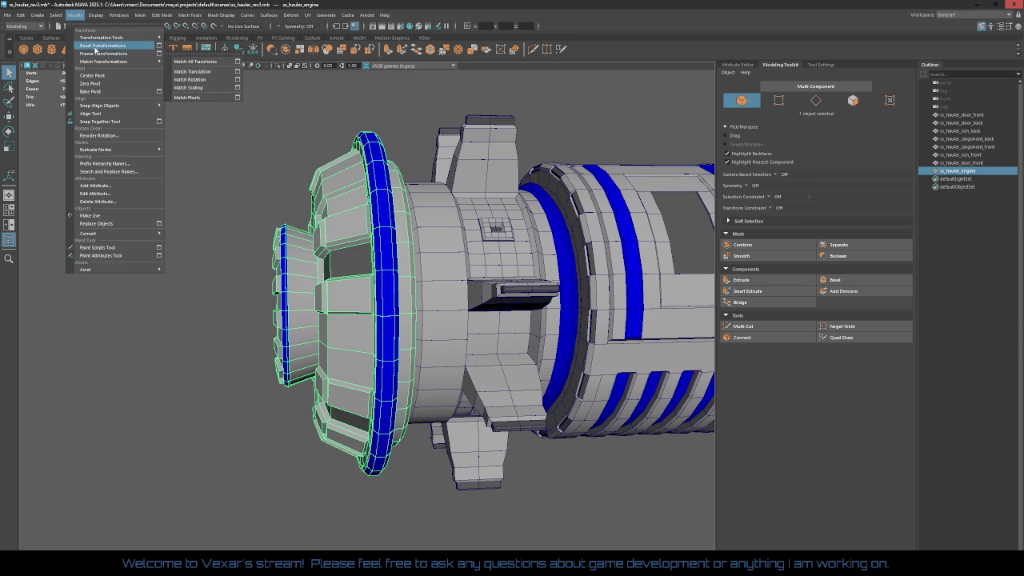
pyautogui.click(96, 46)
# Step: Delete all construction history, reselect the engine ring and save the scene
pyautogui.click(22, 16)
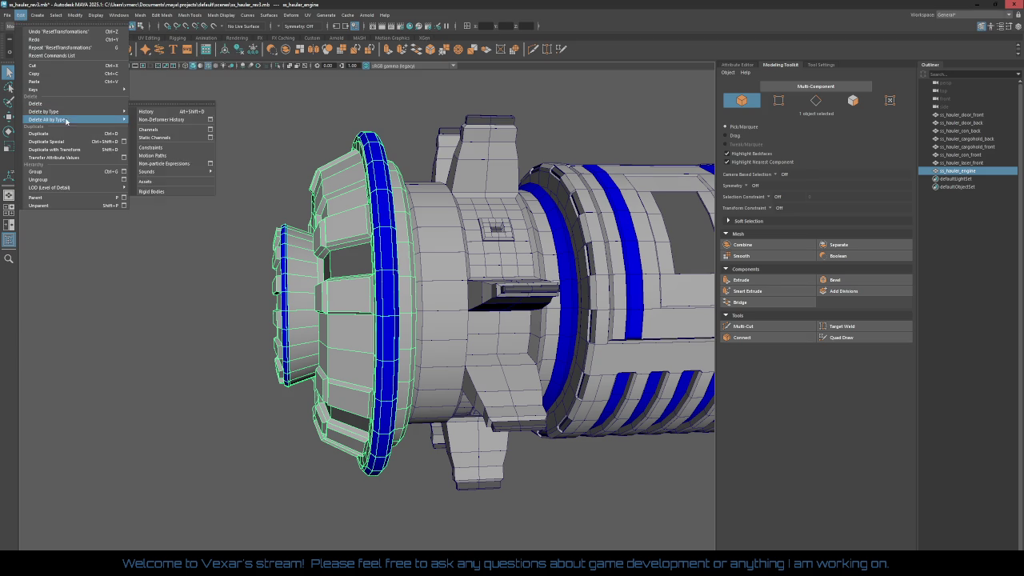
pyautogui.click(192, 130)
pyautogui.click(264, 168)
pyautogui.click(339, 203)
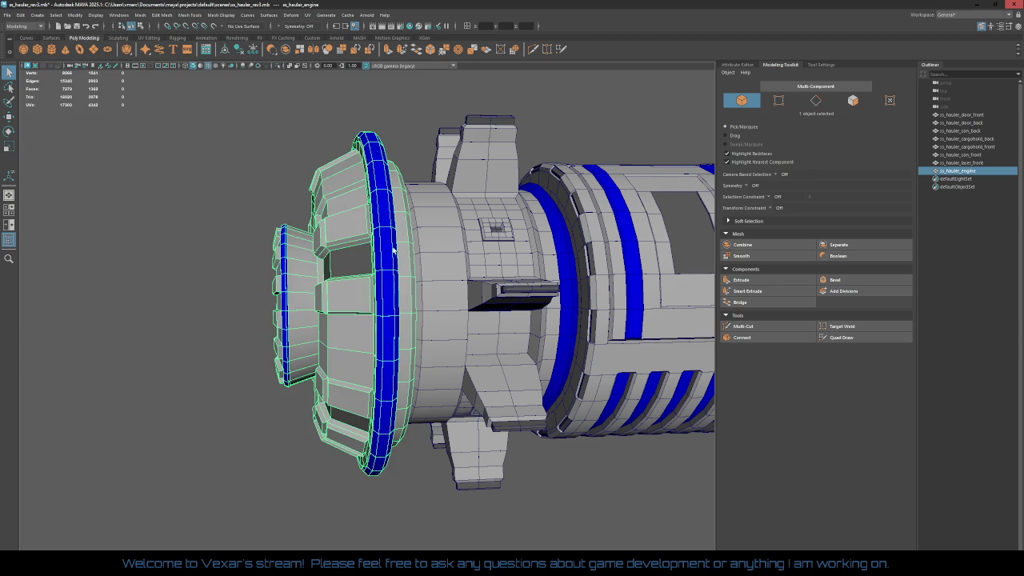
pyautogui.moveTo(395, 252)
pyautogui.keyDown('alt'); pyautogui.mouseDown()
pyautogui.moveTo(352, 270)
pyautogui.moveTo(390, 270)
pyautogui.mouseUp(); pyautogui.keyUp('alt')
pyautogui.hotkey('ctrl', 's')
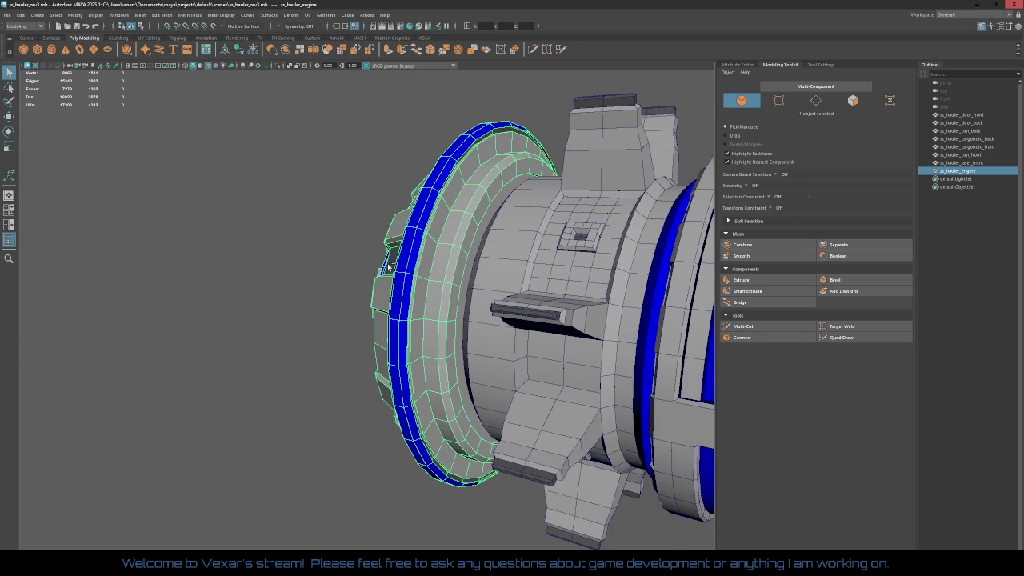
pyautogui.click(9, 17)
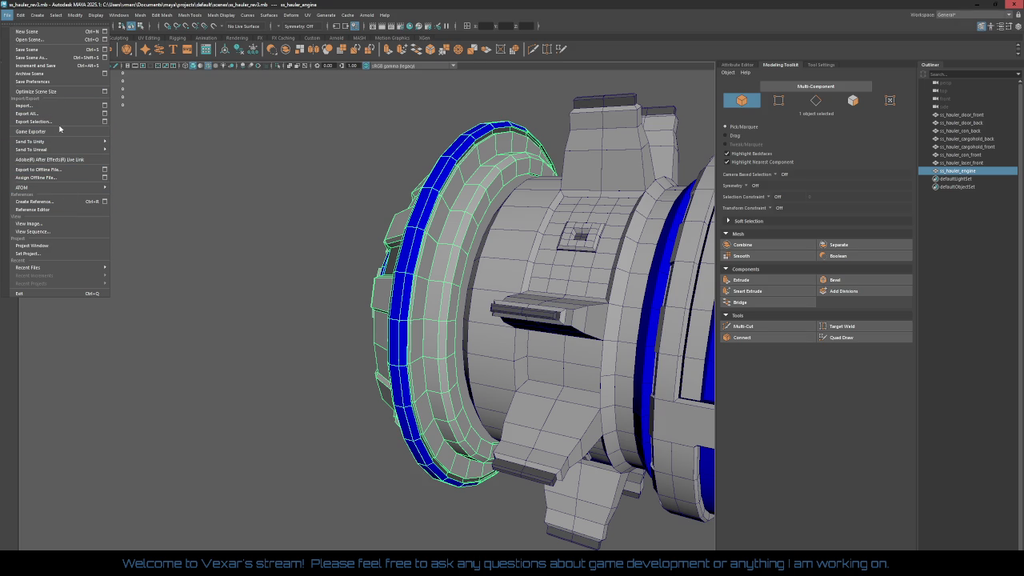
# Step: Export the selected engine as ss_hauler_engine.fbx, replacing the existing file
pyautogui.click(36, 121)
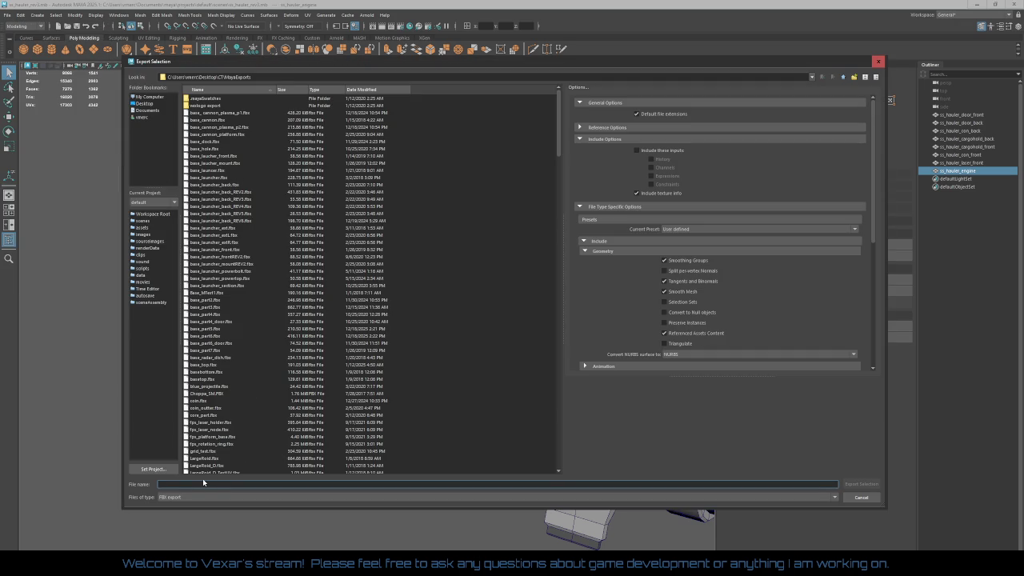
pyautogui.write('ss')
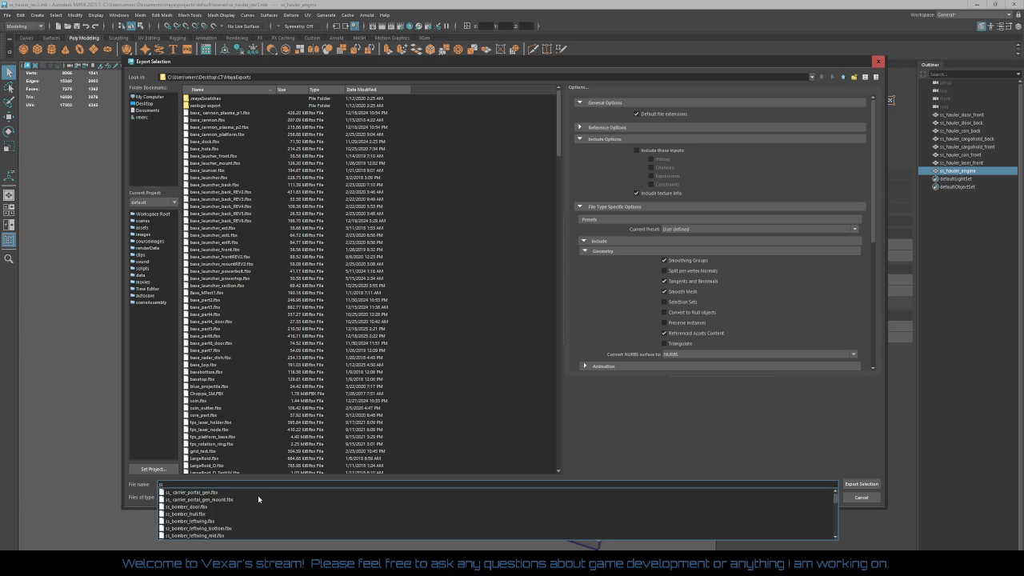
pyautogui.write('_')
pyautogui.write('hauler')
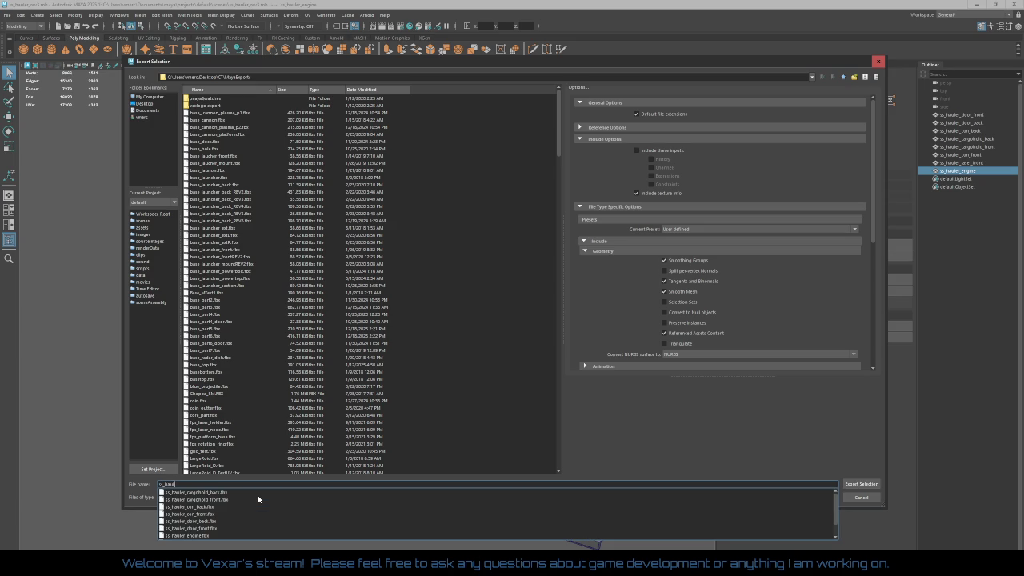
pyautogui.scroll(-1, 233, 523)
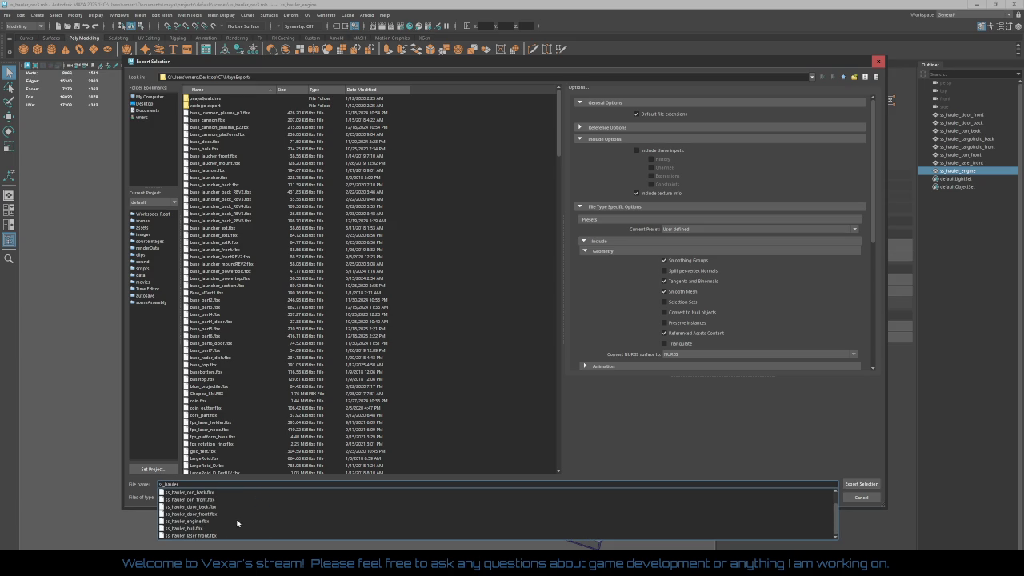
pyautogui.click(204, 522)
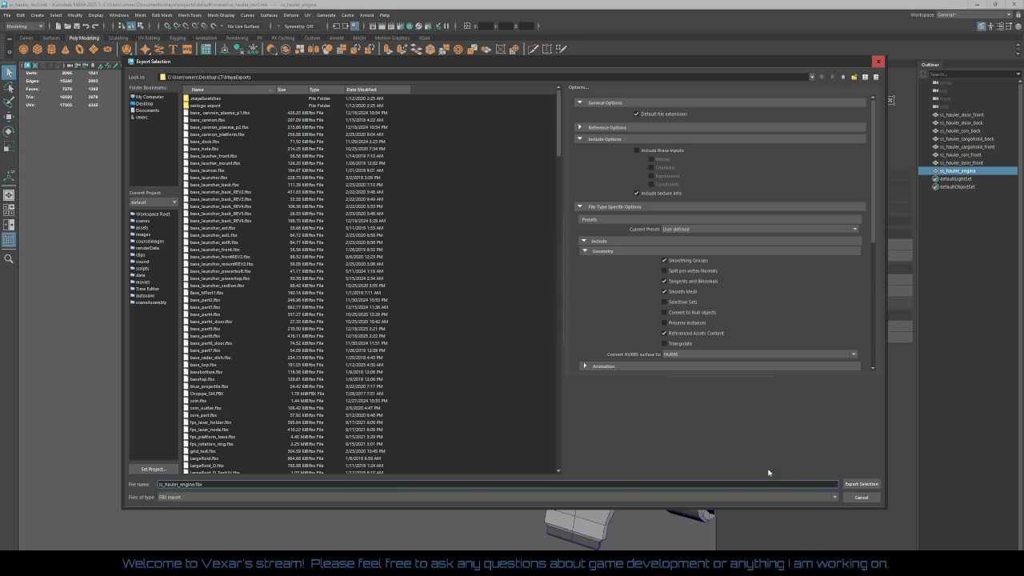
pyautogui.click(856, 484)
pyautogui.click(483, 293)
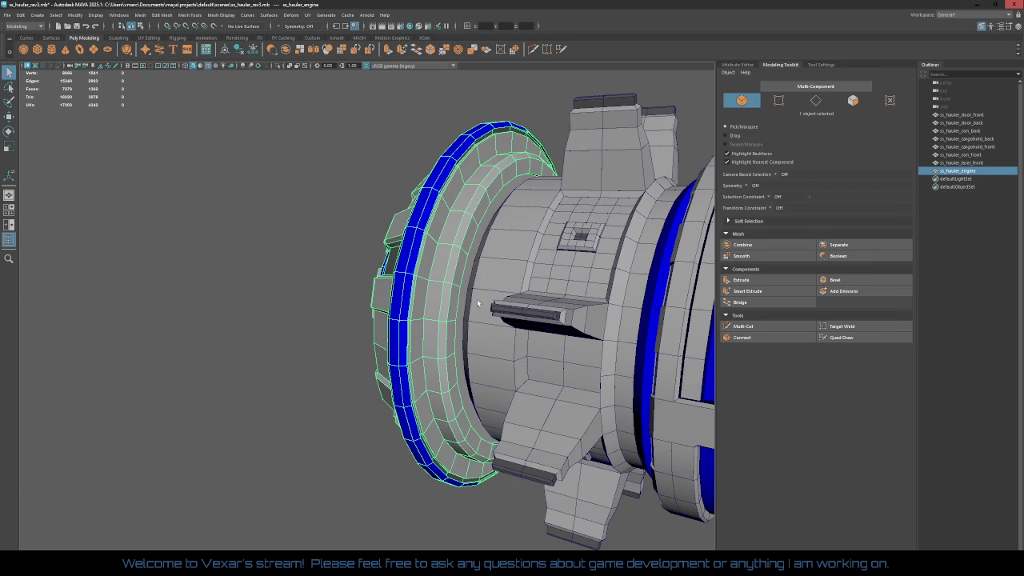
# Step: Deselect the engine mesh and save the Maya scene
pyautogui.scroll(-5, 454, 353)
pyautogui.moveTo(455, 353)
pyautogui.keyDown('alt'); pyautogui.mouseDown()
pyautogui.moveTo(592, 331)
pyautogui.moveTo(650, 277)
pyautogui.mouseUp(); pyautogui.keyUp('alt')
pyautogui.click(544, 358)
pyautogui.hotkey('ctrl', 's')
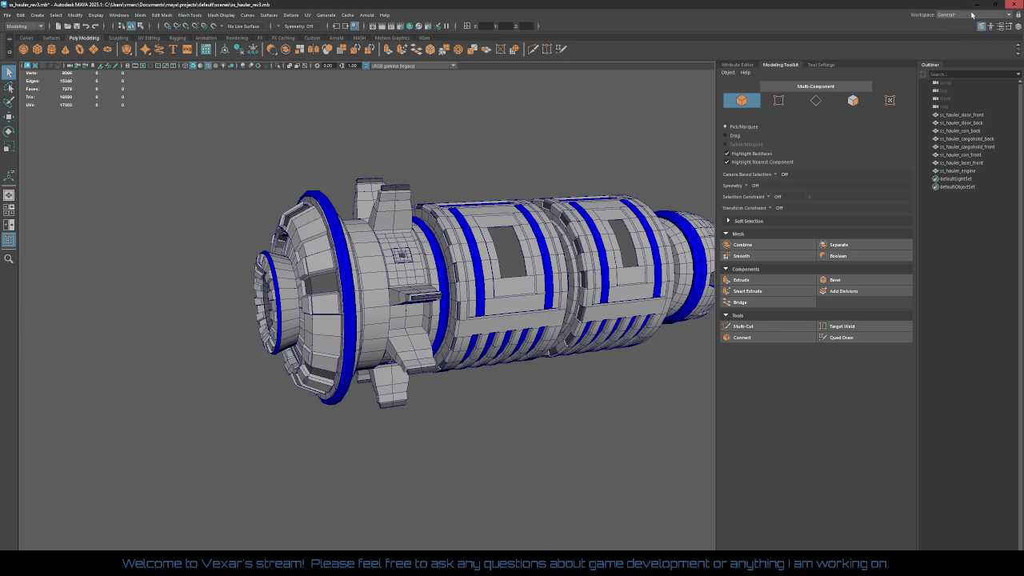
# Step: Minimize Maya and show the ss_hauler_engine mesh editor in Unreal, zoomed in on the mesh
pyautogui.click(979, 4)
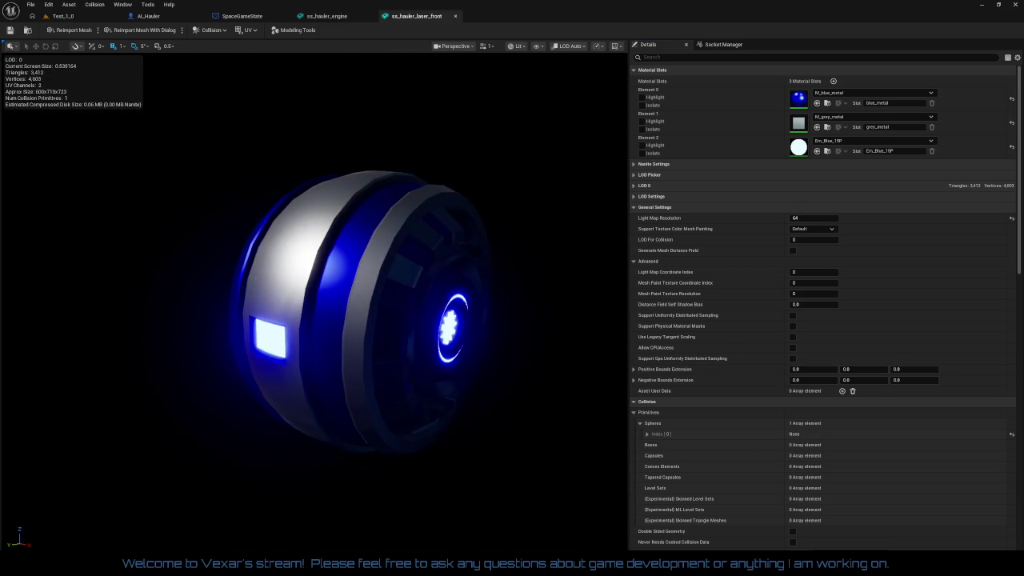
pyautogui.click(342, 21)
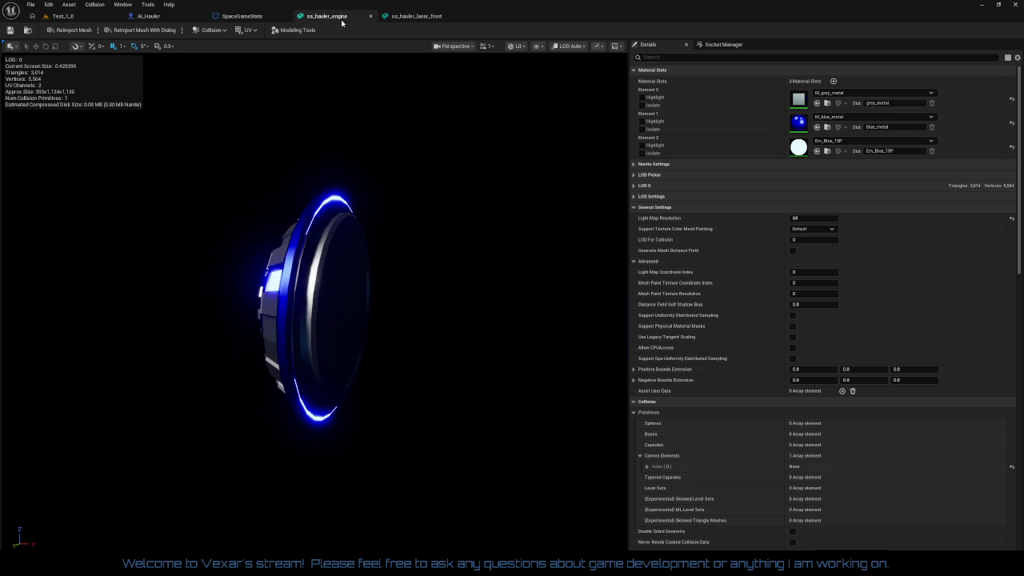
pyautogui.moveTo(410, 318)
pyautogui.mouseDown()
pyautogui.moveTo(392, 240)
pyautogui.moveTo(288, 264)
pyautogui.moveTo(320, 264)
pyautogui.moveTo(411, 323)
pyautogui.mouseUp()
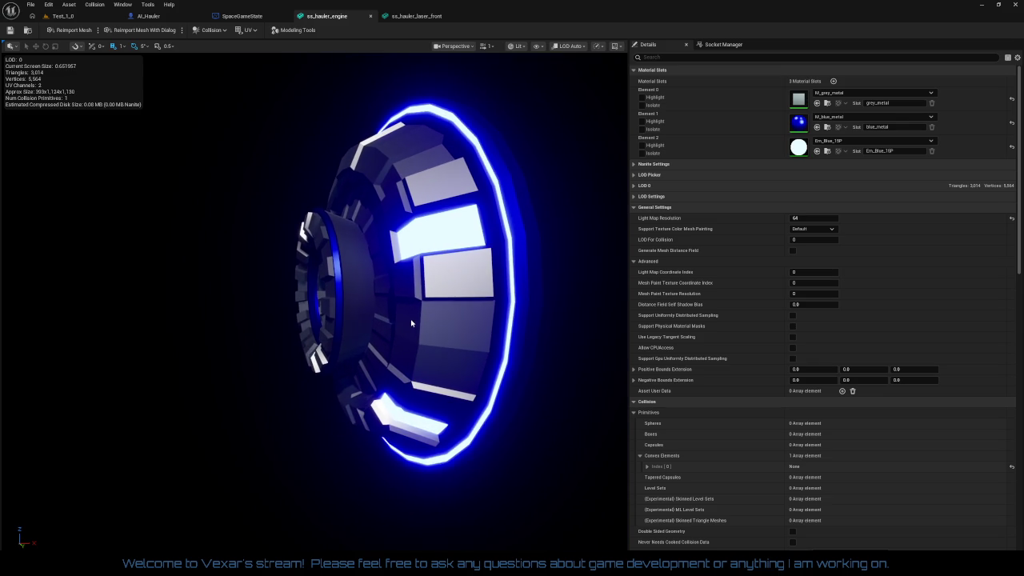
# Step: Reimport ss_hauler_engine and clear the lambert1 and em_blue slot names
pyautogui.click(76, 31)
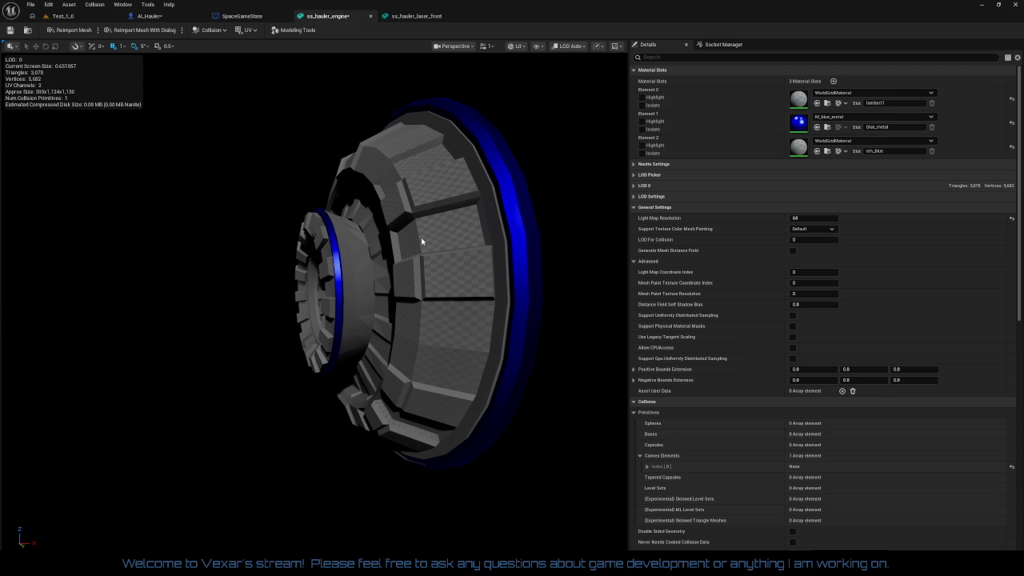
pyautogui.click(897, 103)
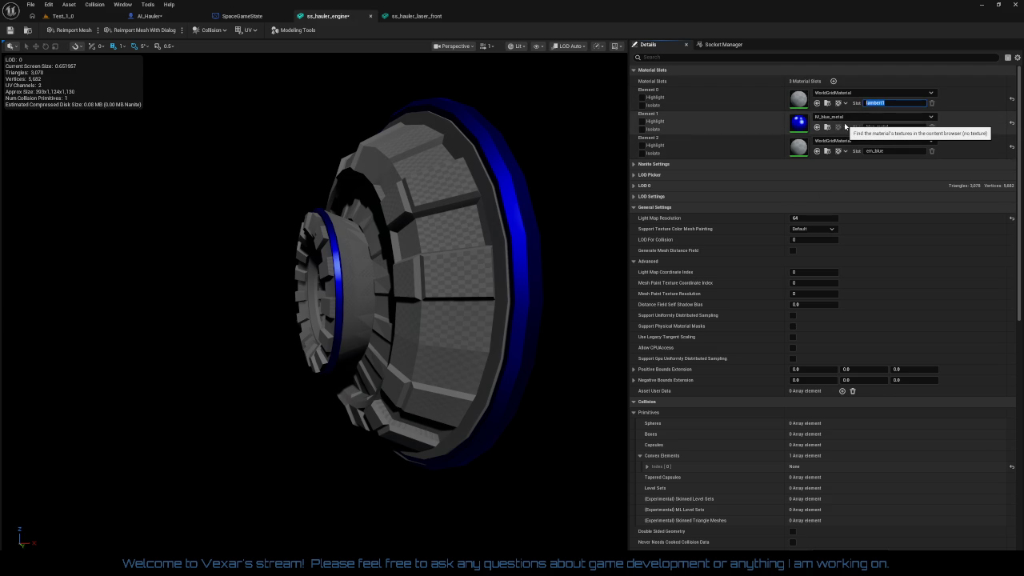
pyautogui.press('BackSpace')
pyautogui.click(896, 151)
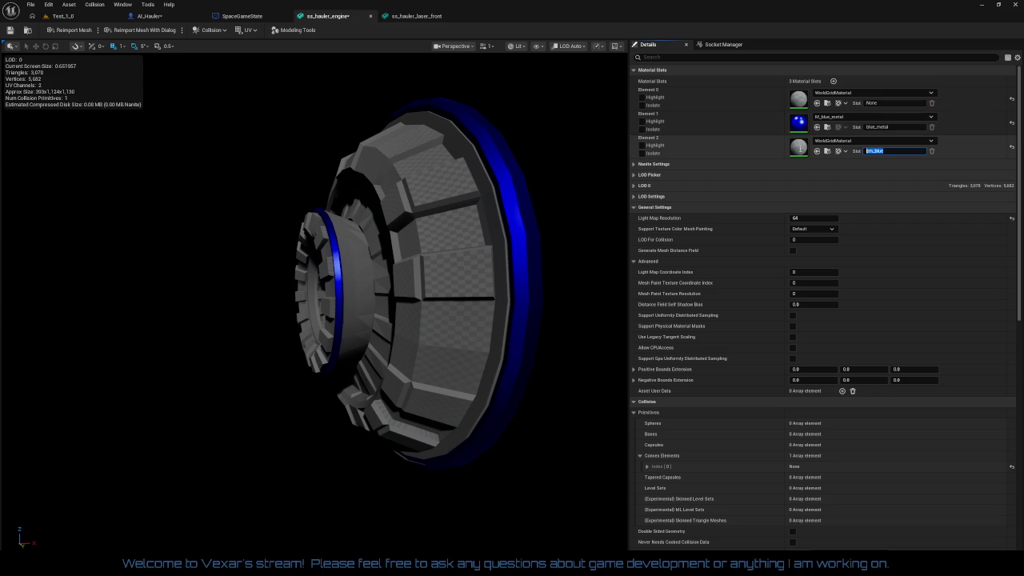
pyautogui.press('BackSpace')
pyautogui.press('Return')
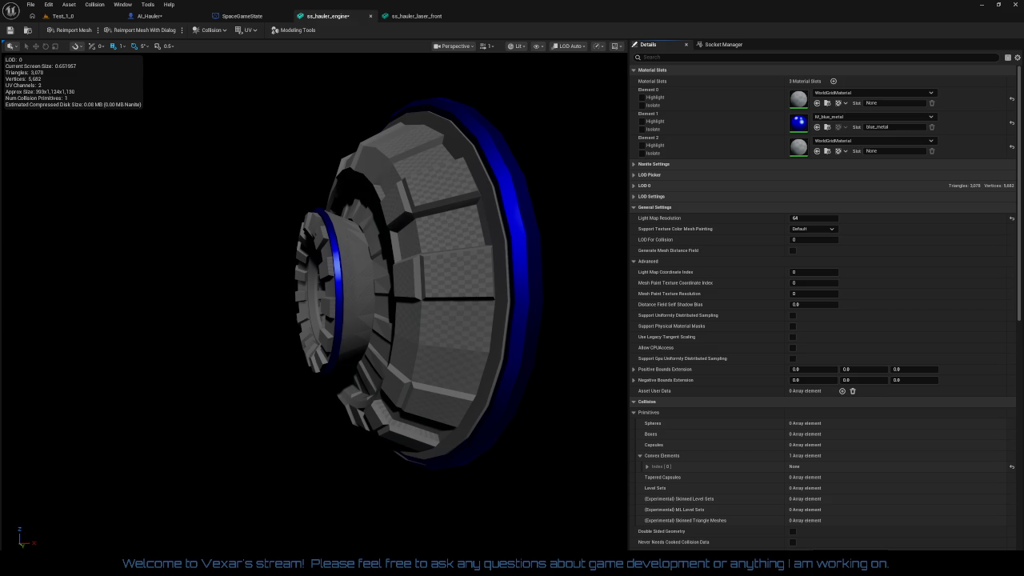
# Step: Assign Em_Blue_15P to Element 2 and M_grey_metal to Element 0, then check the glow
pyautogui.click(856, 142)
pyautogui.click(817, 151)
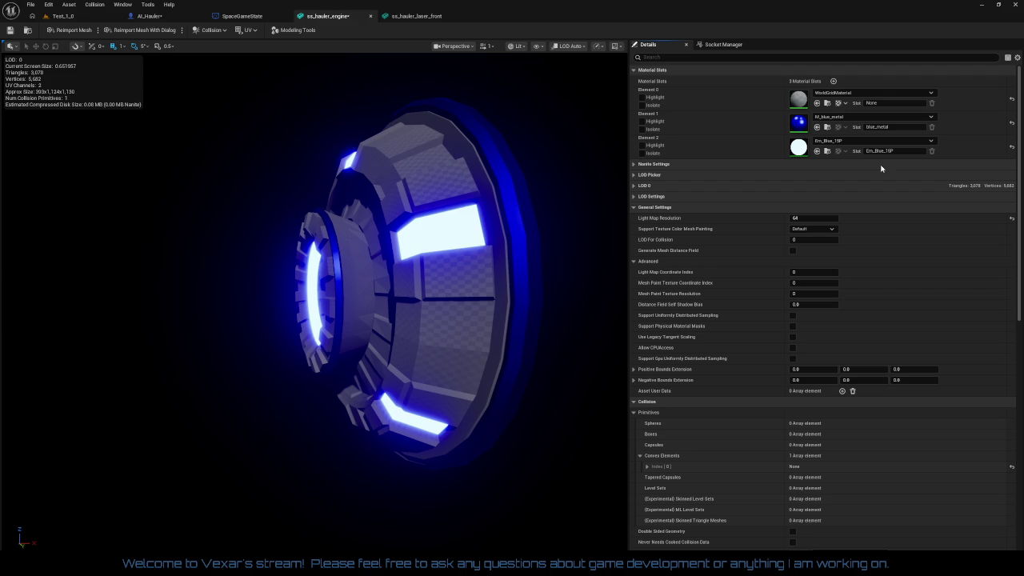
pyautogui.click(818, 104)
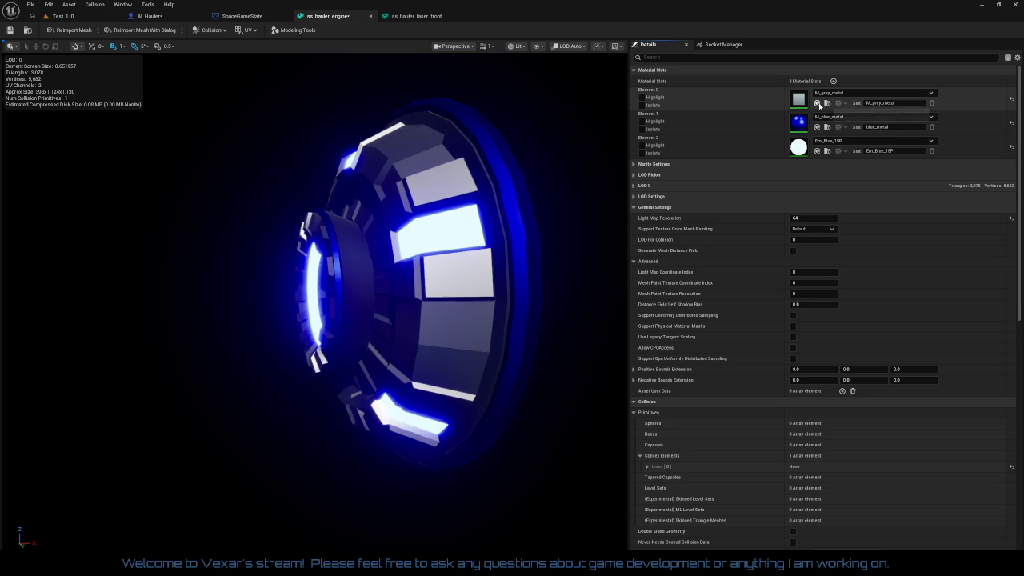
pyautogui.moveTo(414, 316); pyautogui.dragTo(200, 320)
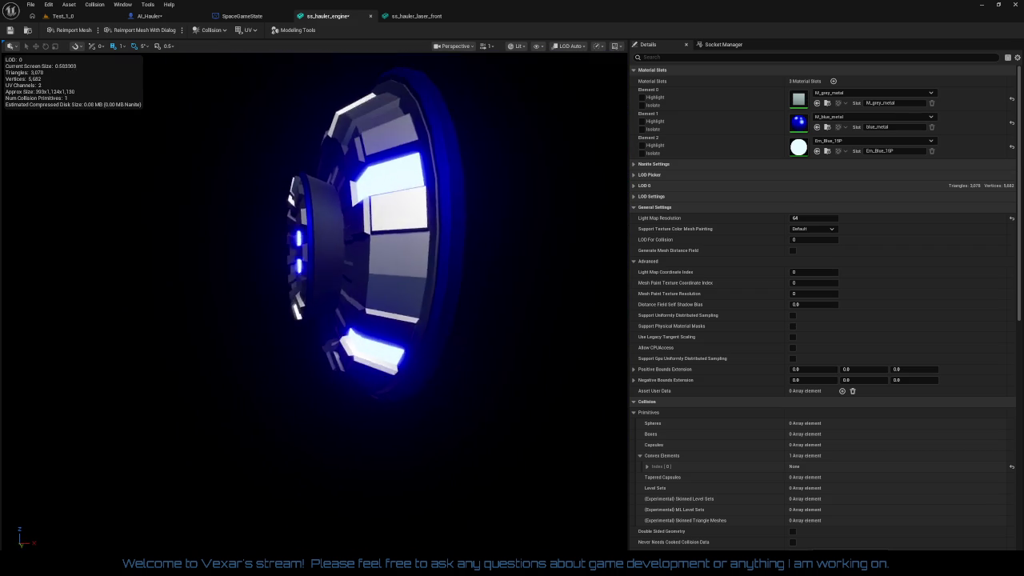
pyautogui.moveTo(200, 320); pyautogui.dragTo(21, 120)
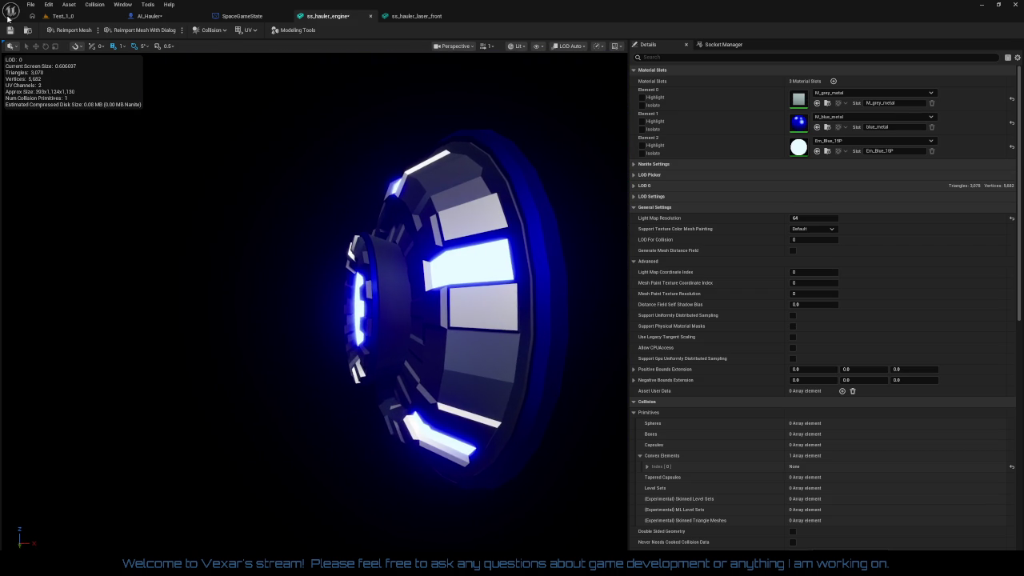
# Step: Reimport ss_hauler_laser_front, clear Element 1's name, and assign M_grey_metal and Em_Blue_15P to Elements 1 and 2
pyautogui.click(404, 16)
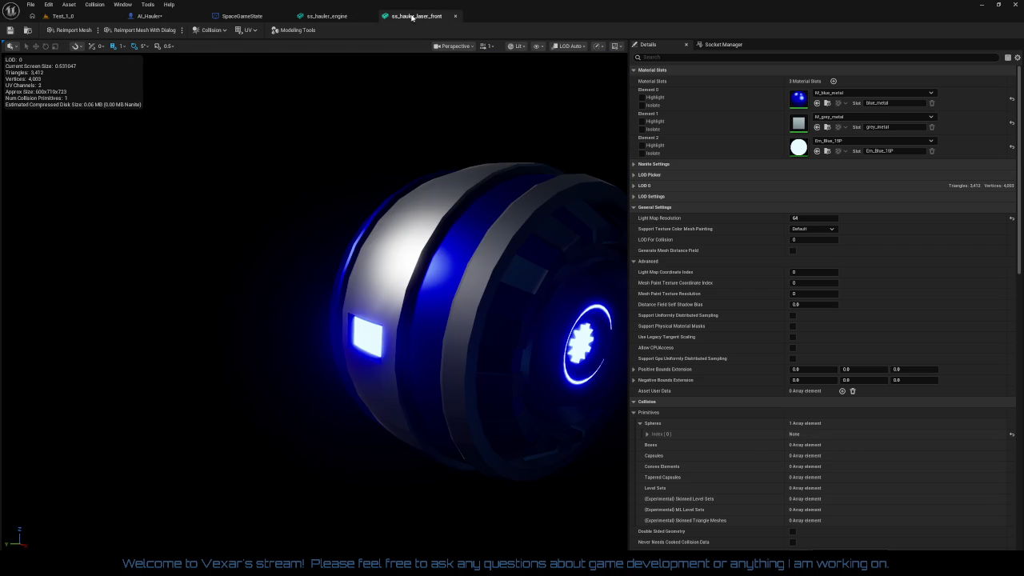
pyautogui.moveTo(451, 242); pyautogui.dragTo(479, 243)
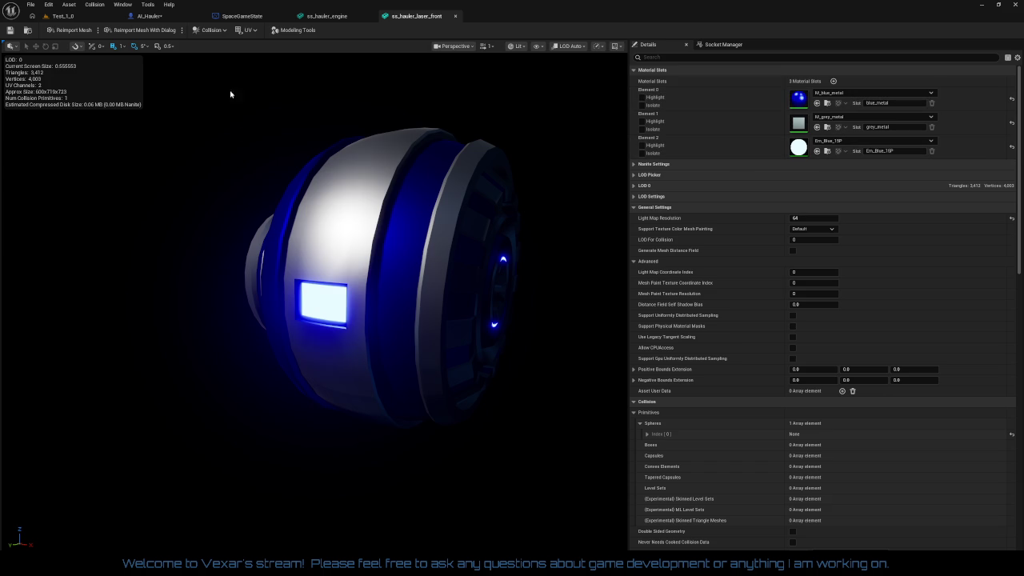
pyautogui.click(68, 29)
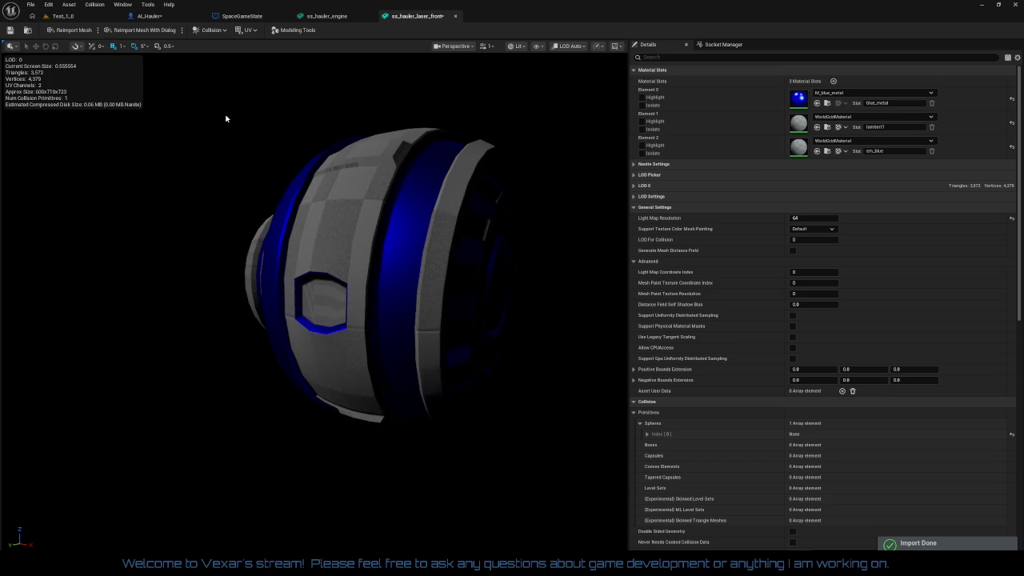
pyautogui.click(892, 127)
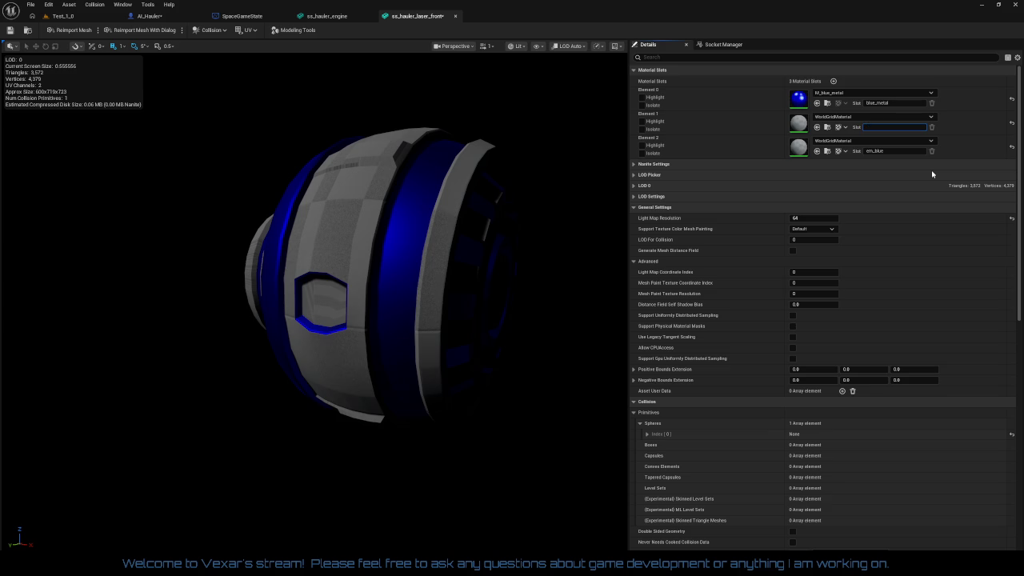
pyautogui.press('Tab')
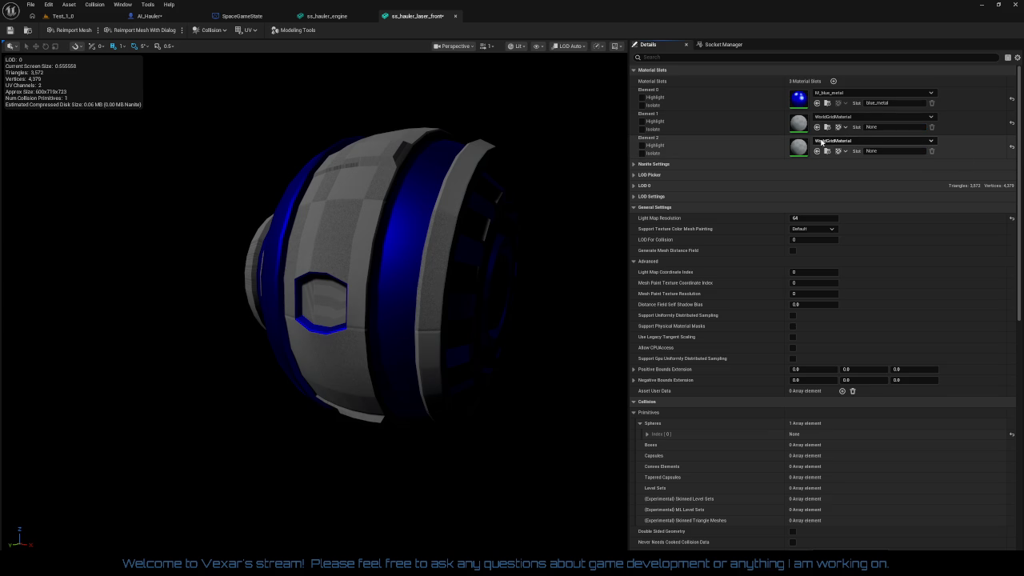
pyautogui.moveTo(822, 143); pyautogui.dragTo(817, 126)
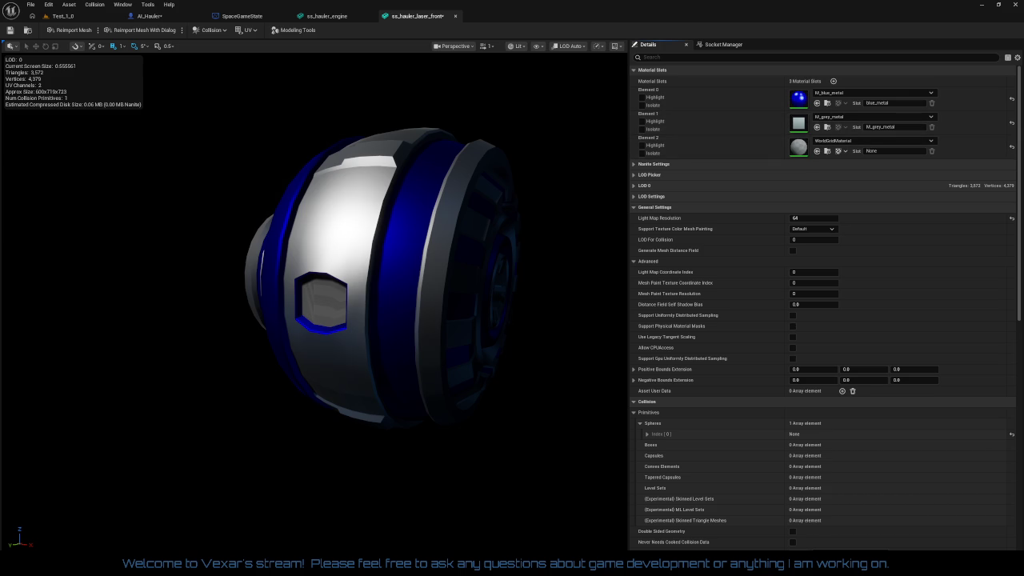
pyautogui.click(816, 150)
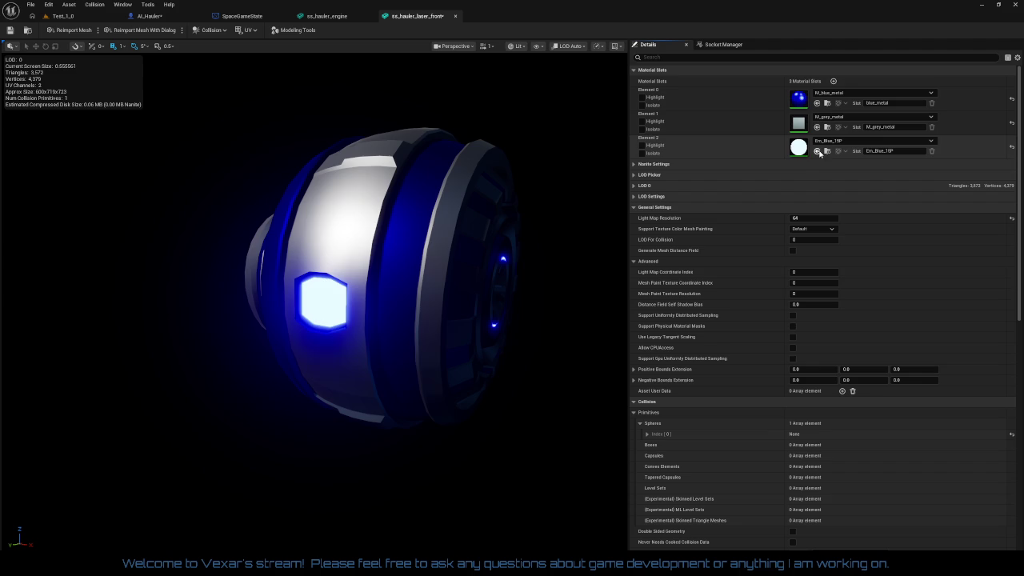
# Step: Orbit and zoom around the glowing laser front sphere to inspect it from several angles
pyautogui.scroll(5, 541, 306)
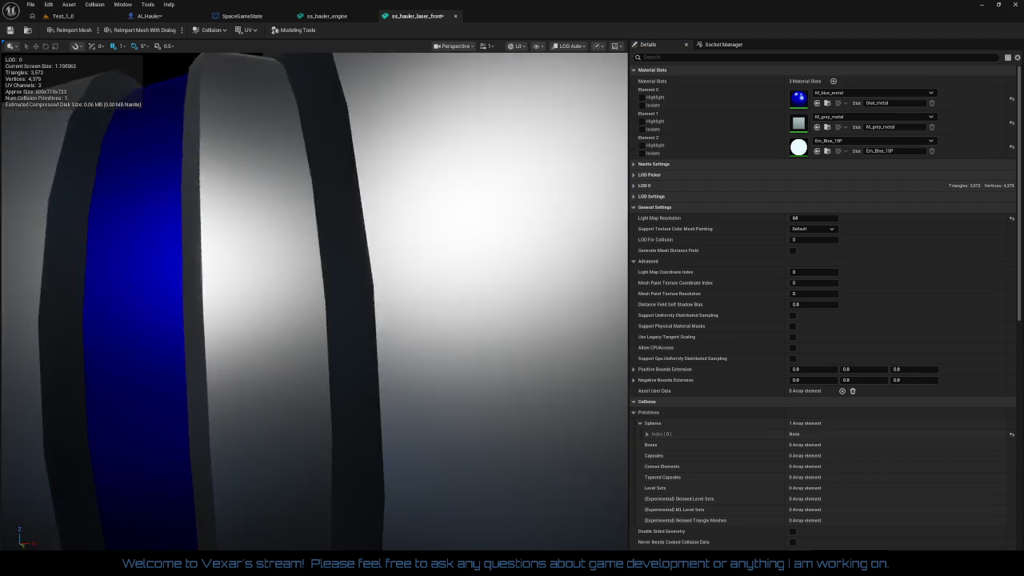
pyautogui.scroll(-5, 540, 307)
pyautogui.moveTo(540, 307); pyautogui.dragTo(512, 240)
pyautogui.scroll(5, 541, 307)
pyautogui.scroll(-3, 313, 303)
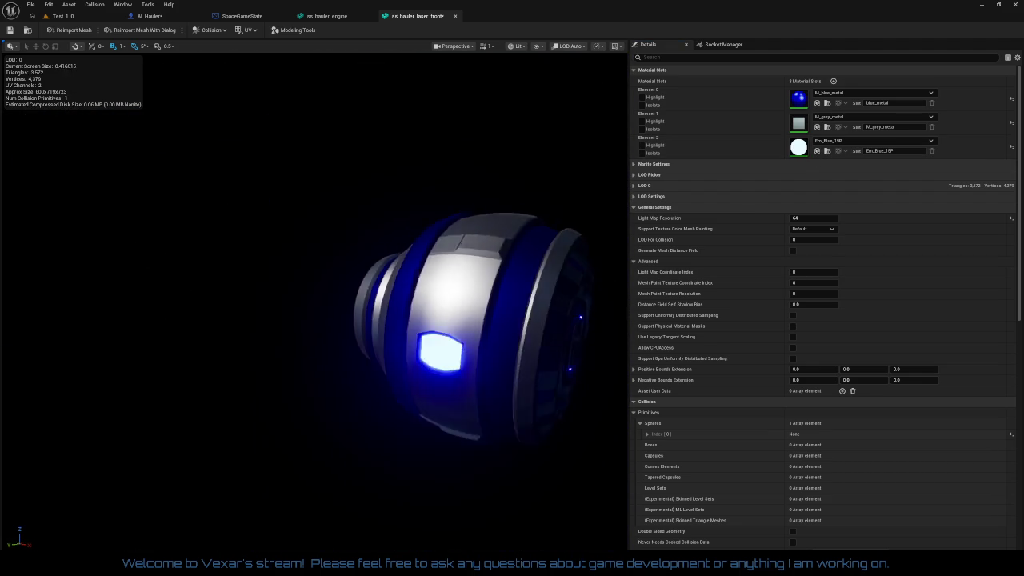
pyautogui.moveTo(314, 304)
pyautogui.mouseDown()
pyautogui.moveTo(240, 304)
pyautogui.moveTo(360, 304)
pyautogui.moveTo(200, 304)
pyautogui.mouseUp()
# Step: Zoom in on the laser front once more, then bring up the AI_Hauler blueprint with the assembled hauler
pyautogui.scroll(3, 313, 304)
pyautogui.scroll(2, 314, 304)
pyautogui.scroll(2, 314, 304)
pyautogui.scroll(-2, 314, 304)
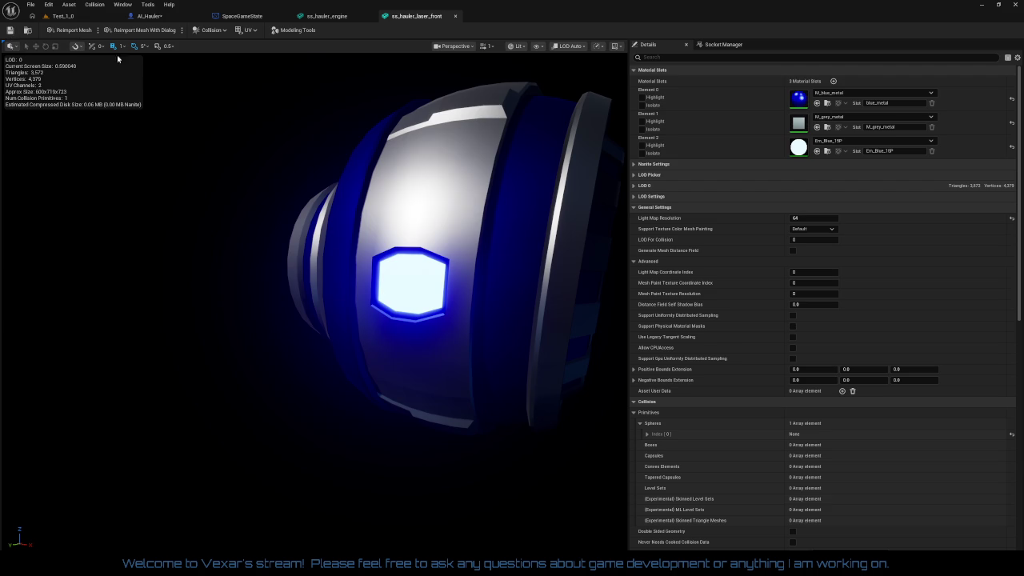
pyautogui.click(150, 16)
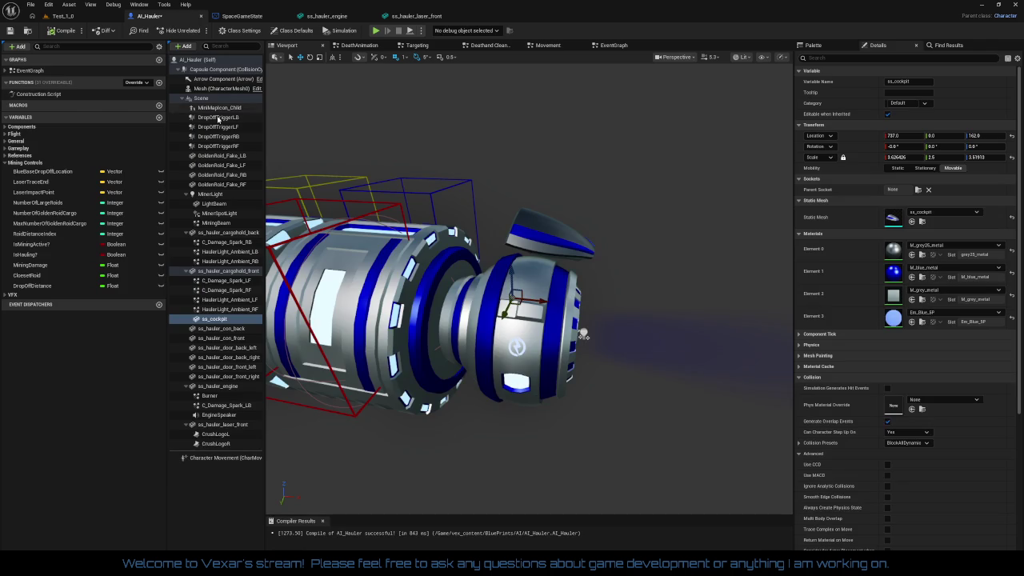